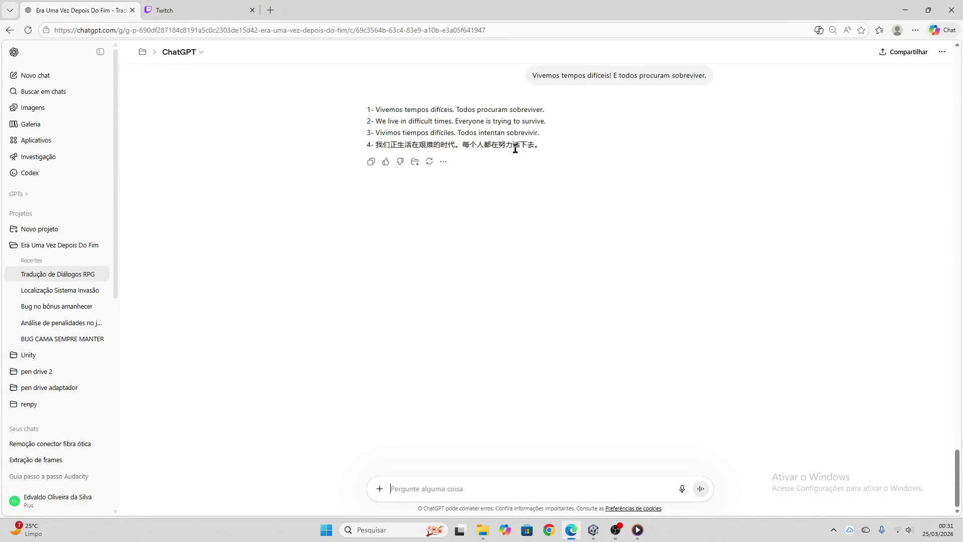
- Paste ChatGPT's PT/EN/ES/ZH reply into node TaverneiroGelo01_04, apply it, and clear the paste field
left_click(371, 162)
left_click(594, 530)
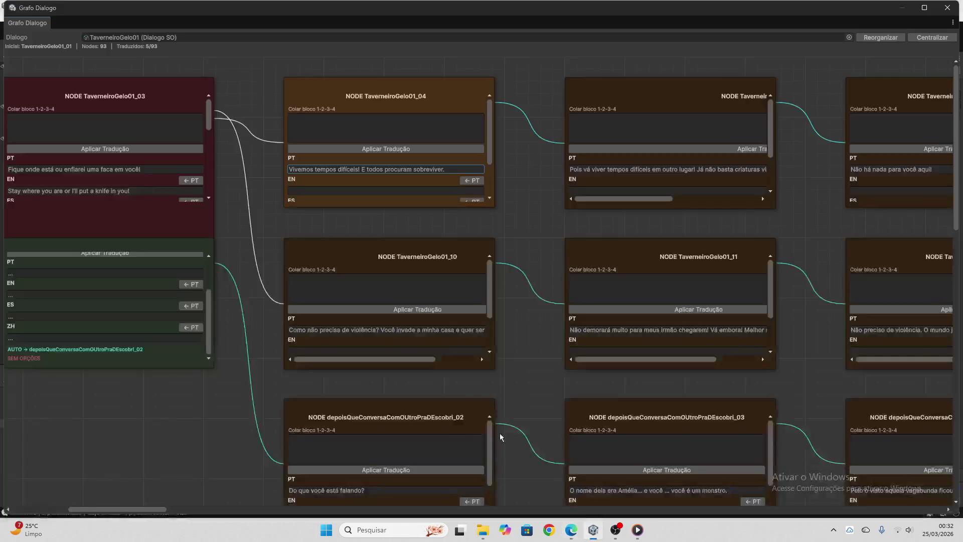
left_click(362, 139)
type("1- Vivemos tempos difíceis. Todos procuram sobreviver. 2- We live in difficult times. Everyone is trying to survive. 3- Vivimos tiempos difíciles. Todos intentan sobrevivir. 4- 我们正生活在艰难的时代。每个人都在努力活下去。")
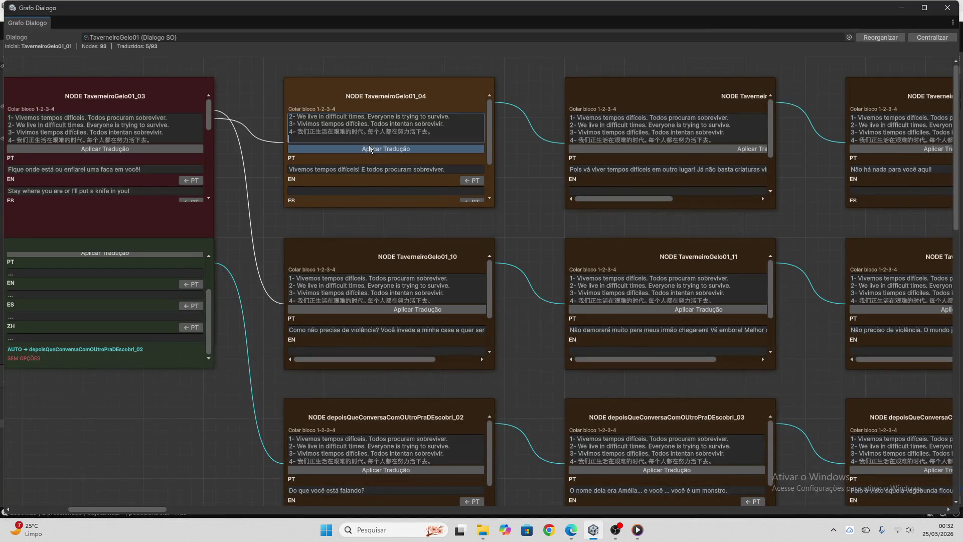
left_click(369, 147)
left_click_drag(435, 132, 273, 103)
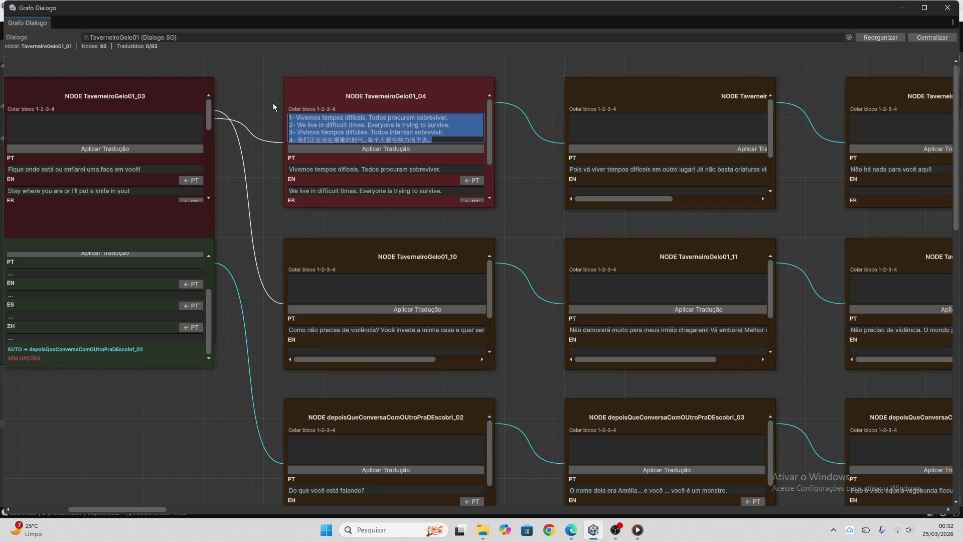
key("BackSpace")
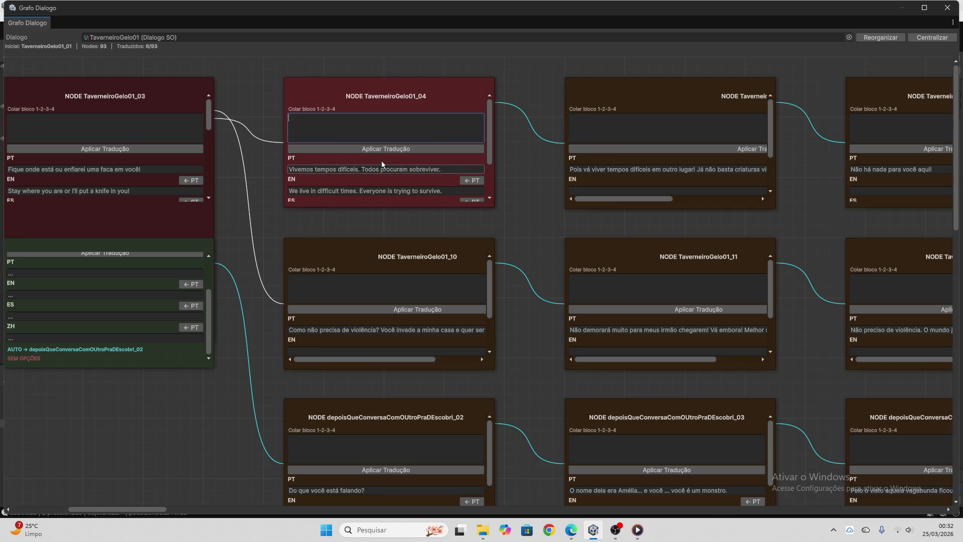
- Send node TaverneiroGelo01_10's Portuguese line to ChatGPT for translation and copy the reply
scroll(382, 164, "down", 3)
scroll(540, 206, "down", 3)
left_click(424, 240)
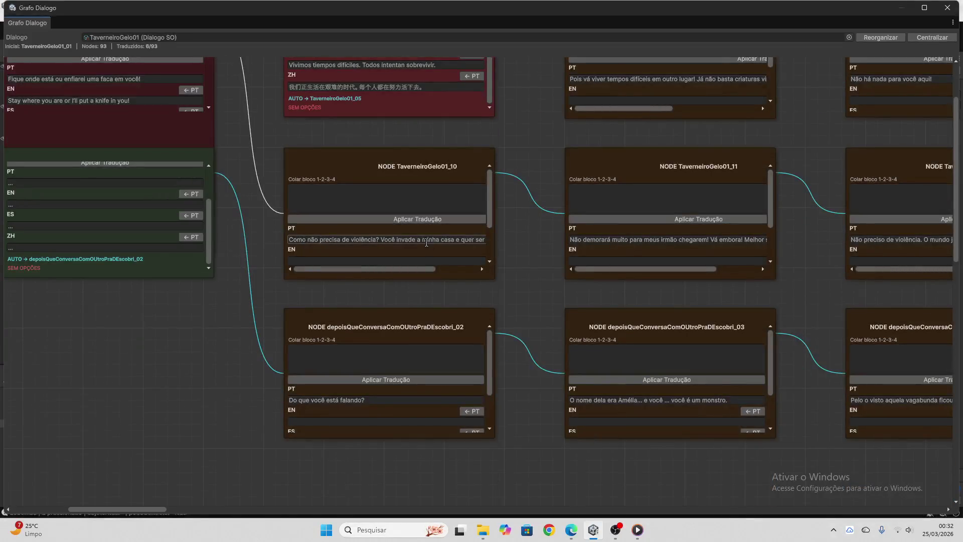
left_click(572, 529)
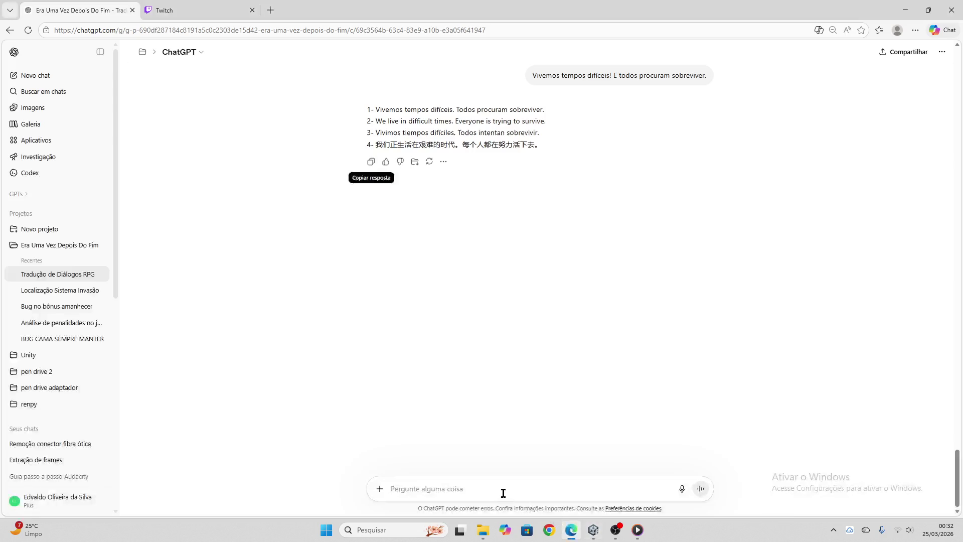
left_click(504, 486)
type("Como não precisa de violência? Você invade a minha casa e quer ser recebido com flores?")
key("Return")
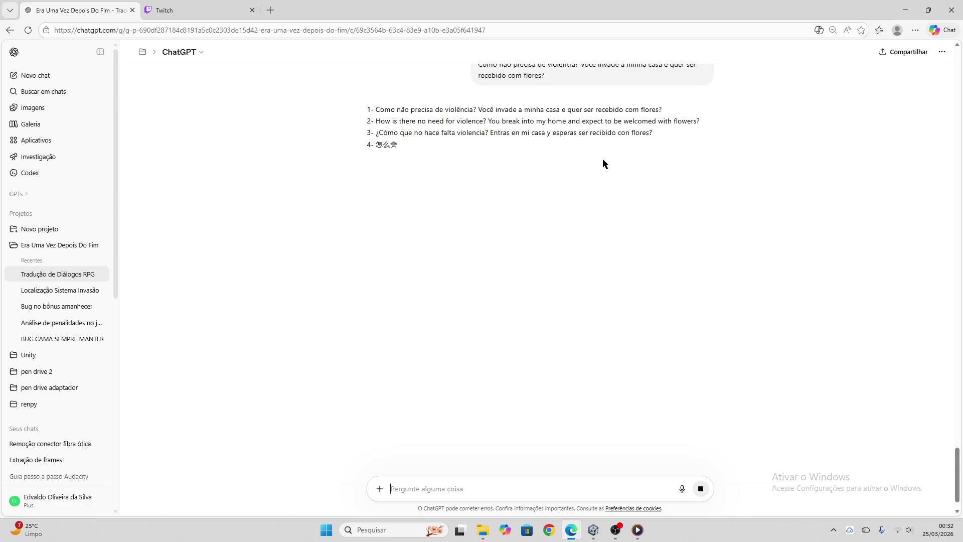
left_click(371, 161)
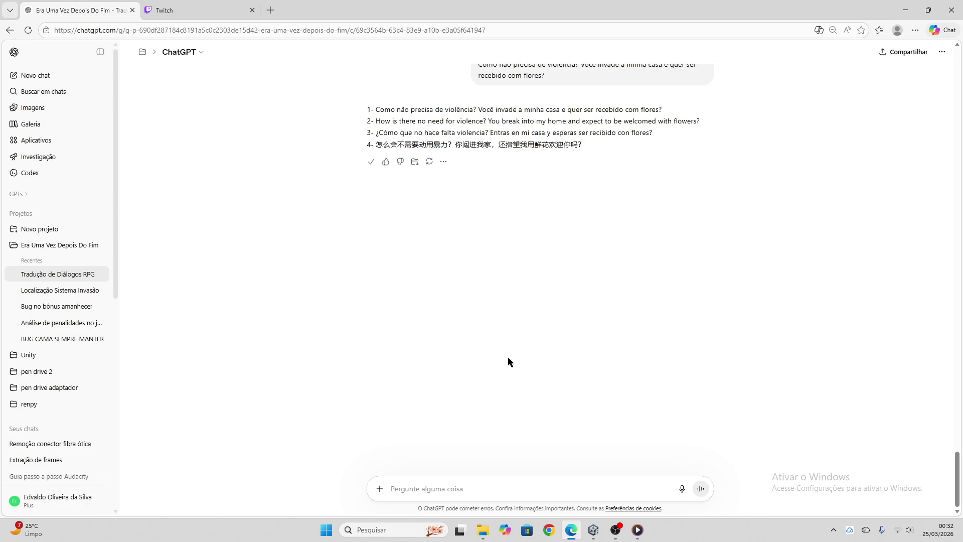
left_click(594, 530)
- Paste the four-language translation into node TaverneiroGelo01_10, apply it, and clear the paste field
left_click(334, 197)
key("ctrl+v")
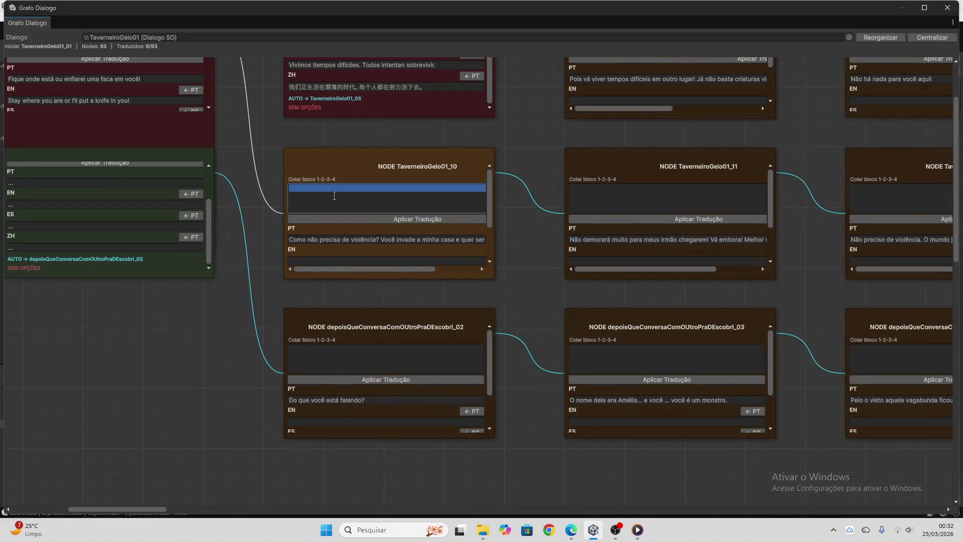
left_click(360, 219)
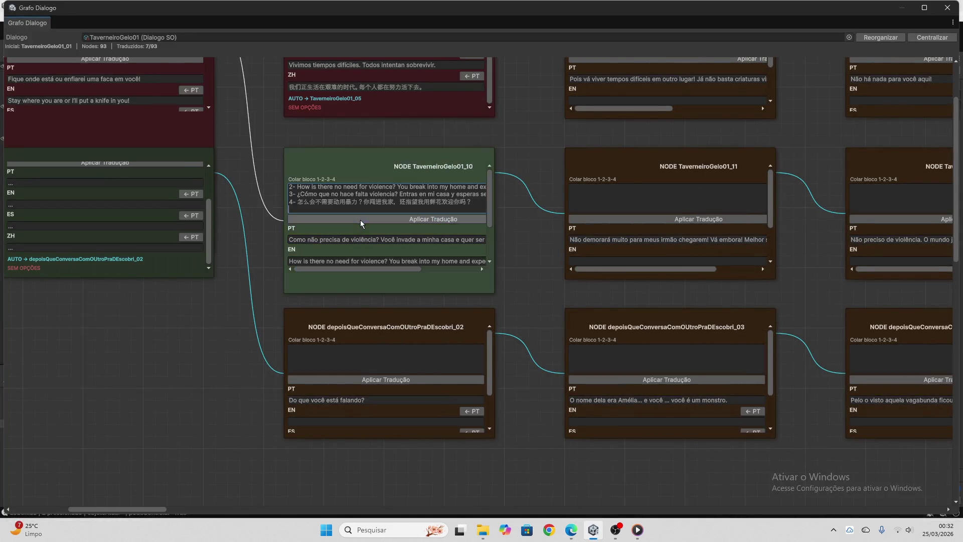
key("ctrl+a")
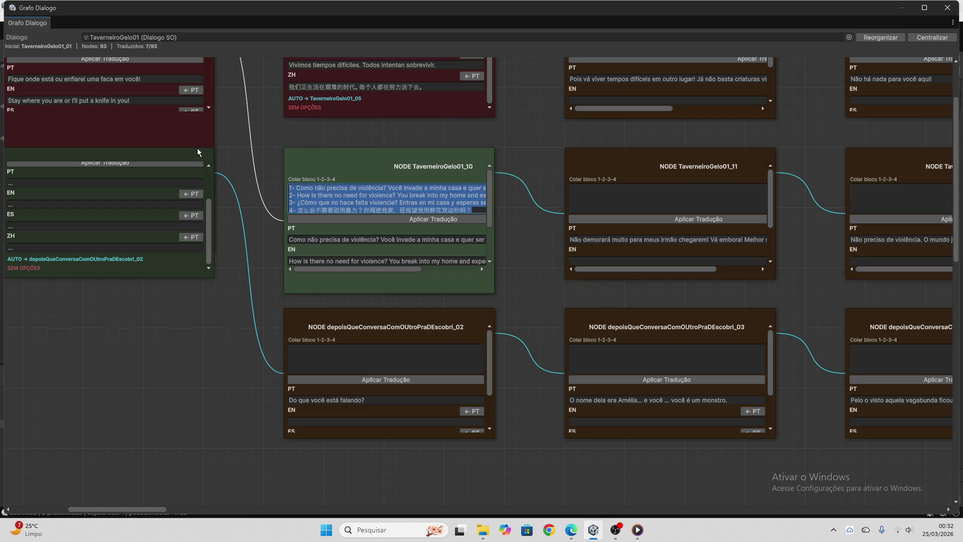
key("BackSpace")
- Send 'Do que você está falando?' to ChatGPT for translation and copy the reply
scroll(360, 228, "down", 3)
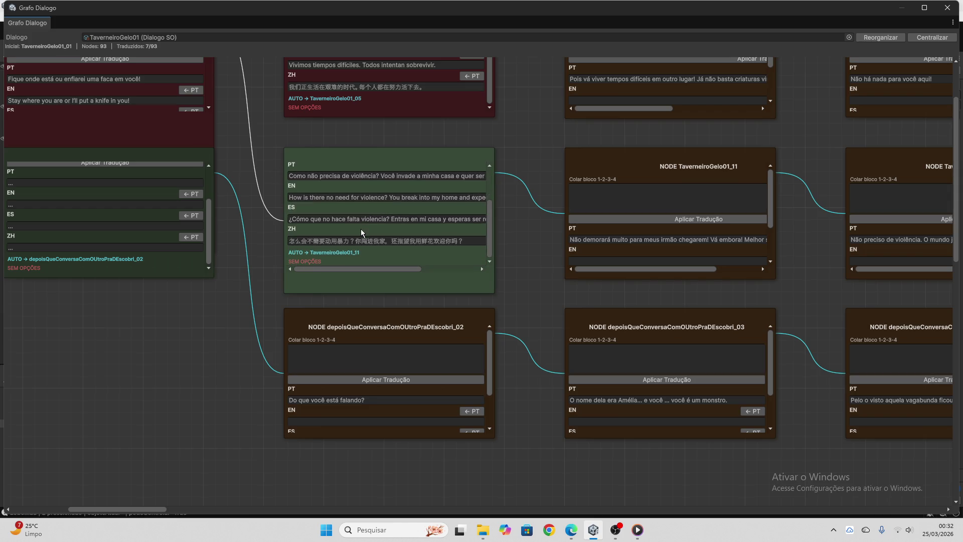
left_click(387, 400)
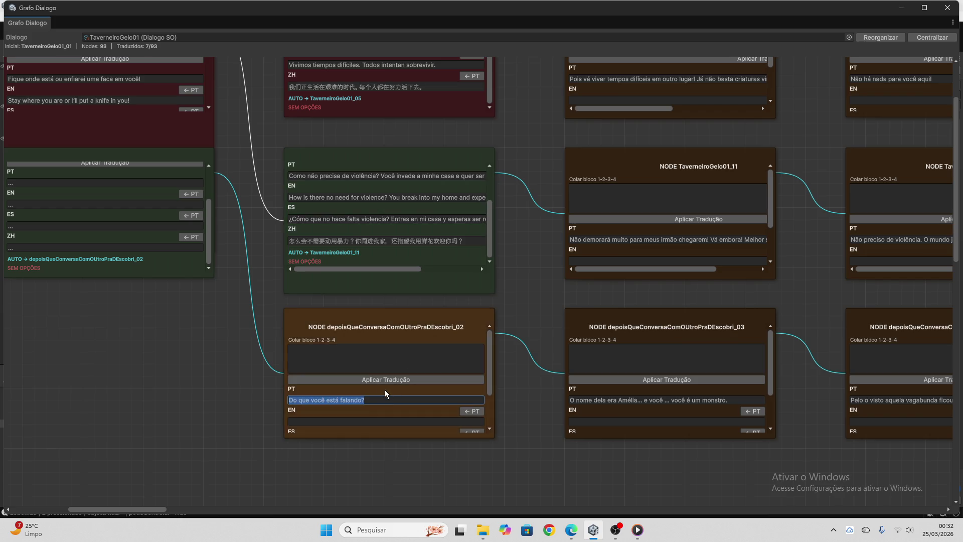
key("ctrl+c")
key("alt+Tab")
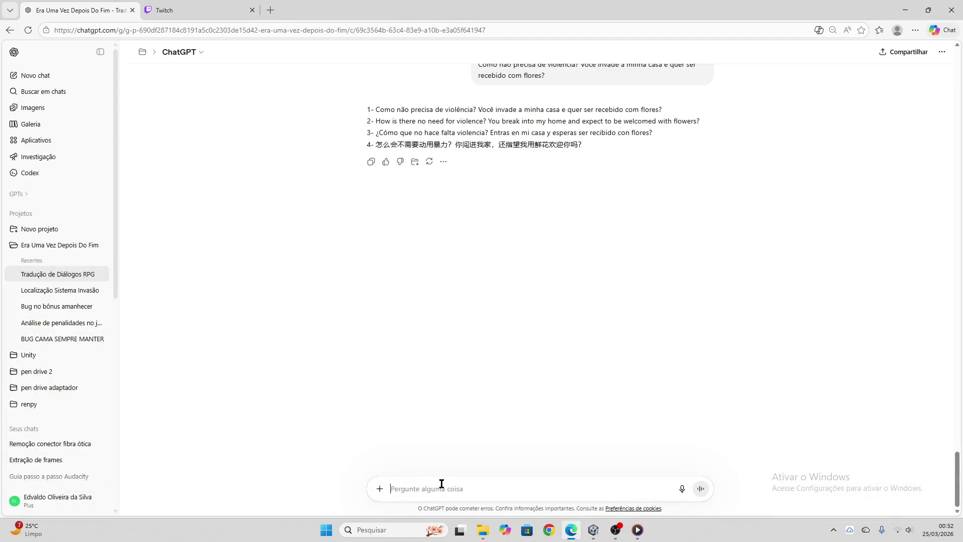
key("ctrl+v")
key("Return")
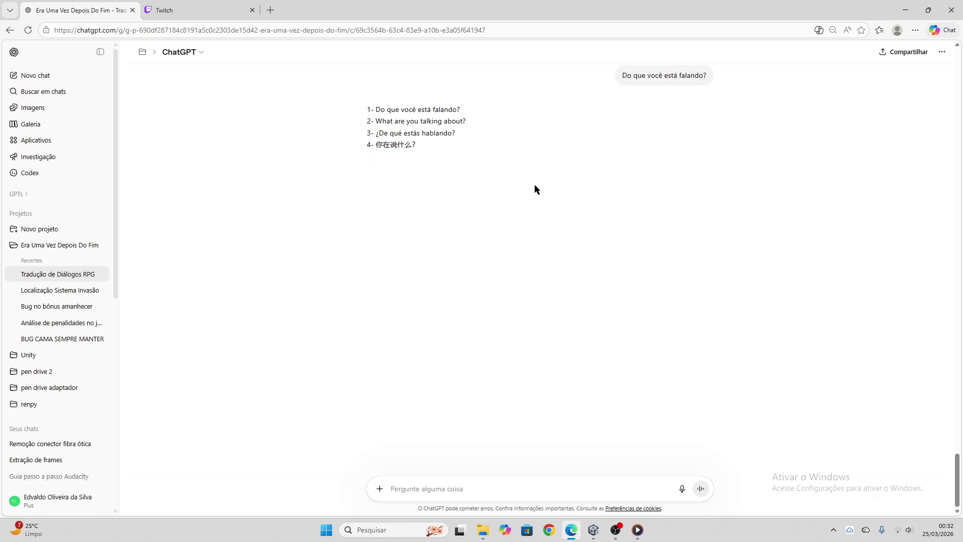
left_click(371, 161)
- Paste the translation block into node depoisQueConversaComOUtroPraDEscobri_02 and apply it
left_click(594, 530)
left_click(417, 357)
key("ctrl+a")
key("ctrl+v")
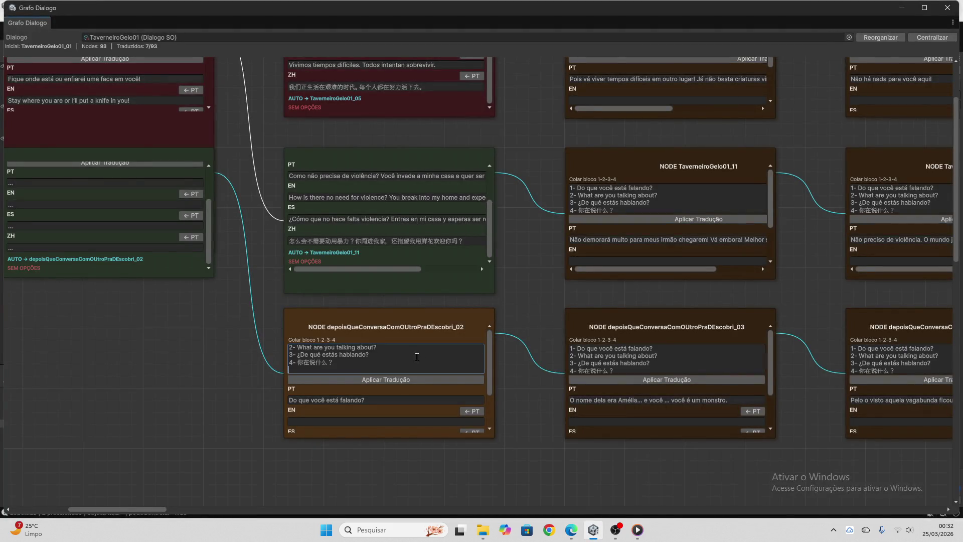
left_click(376, 381)
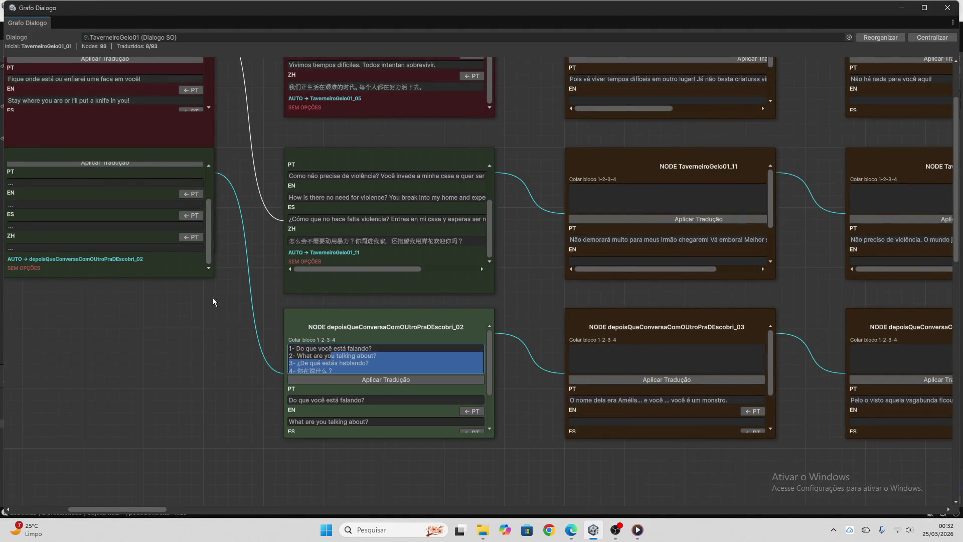
- Bring up the Twitch stream manager in the browser
scroll(380, 378, "down", 3)
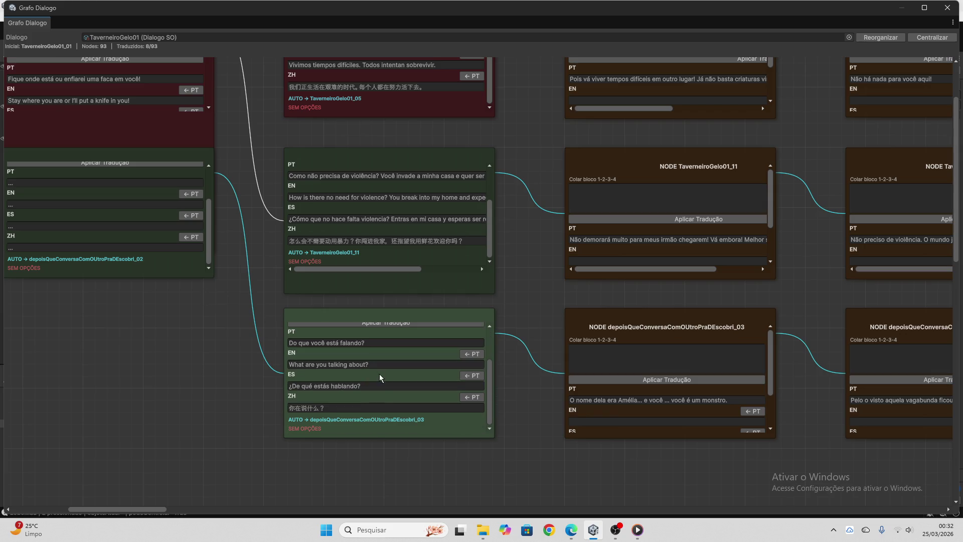
left_click(572, 530)
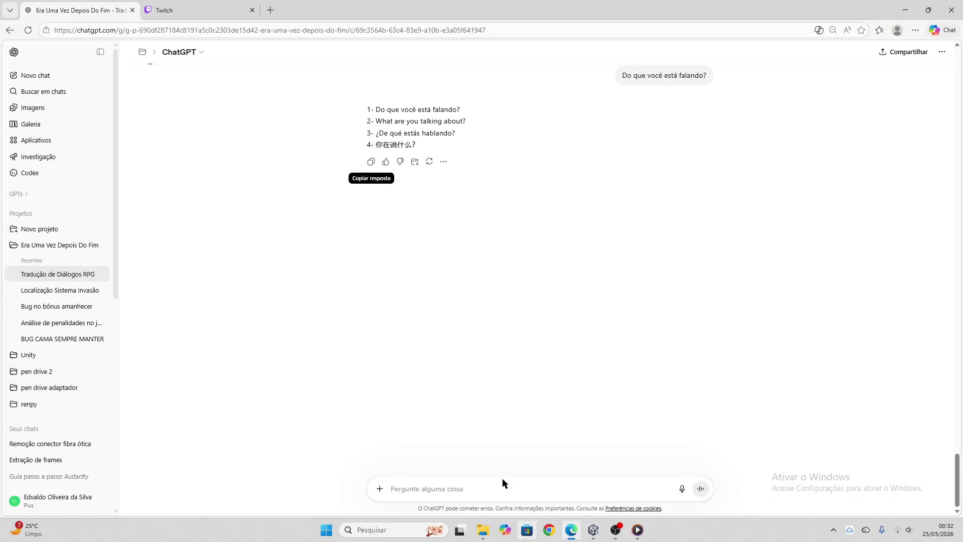
left_click(174, 9)
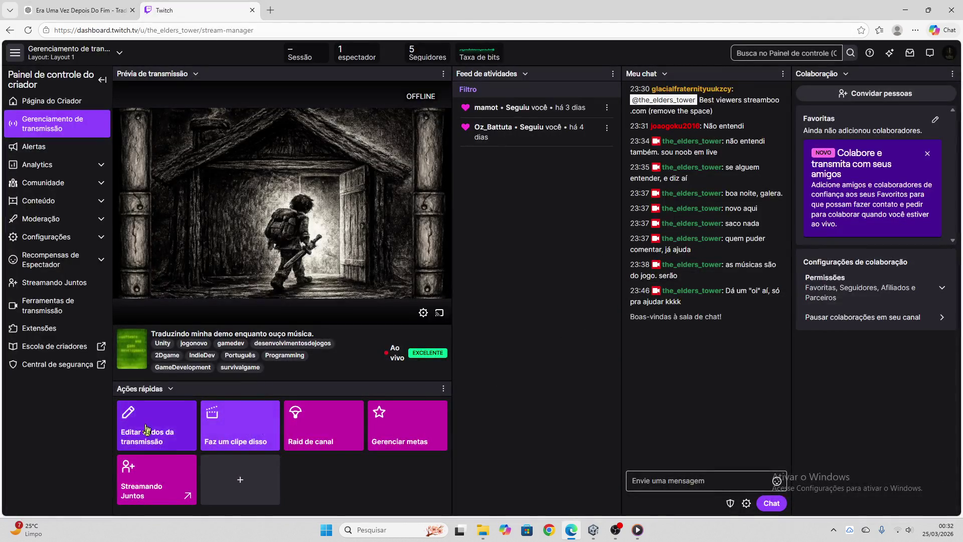
- Change the Twitch stream title to 'Apenas escutando as músicas do meu jogo enquanto traduzo a demo - Unity'
left_click(152, 433)
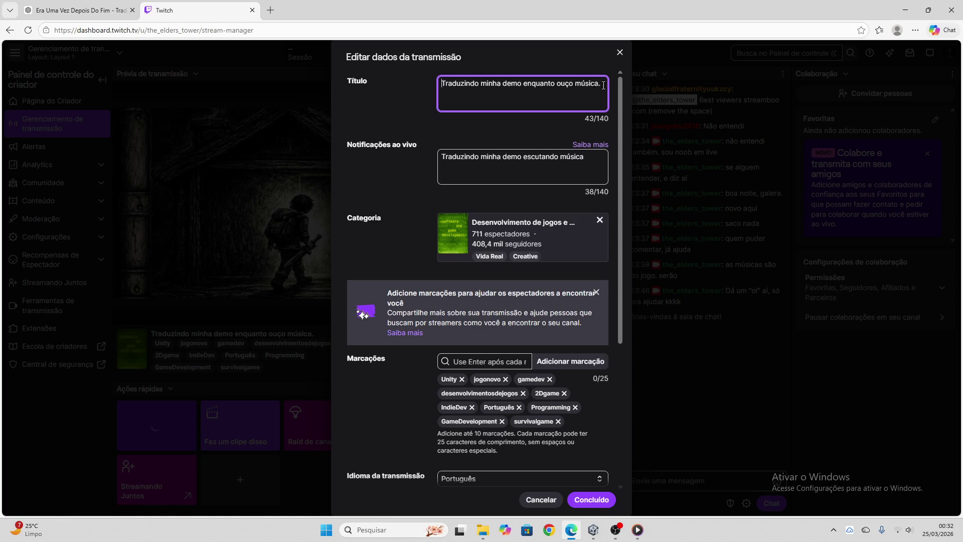
left_click_drag(604, 85, 438, 89)
type("A")
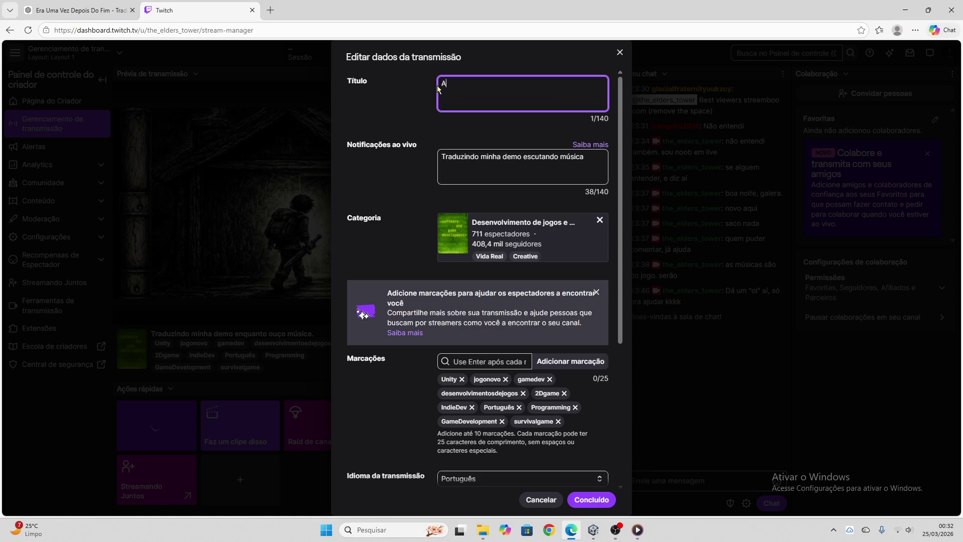
type("penas ewscu")
type("tand")
key("BackSpace")
key("BackSpace")
key("BackSpace")
type("as músicas ds")
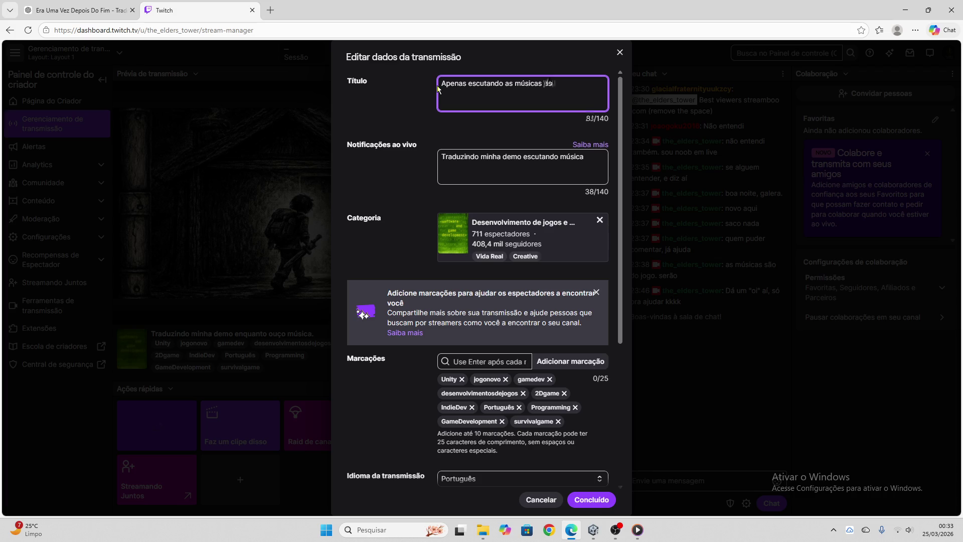
type(" do meu jo")
type("go enqan")
key("BackSpace")
key("BackSpace")
key("BackSpace")
type("qna")
key("BackSpace")
type("anto t")
type("raduzo ")
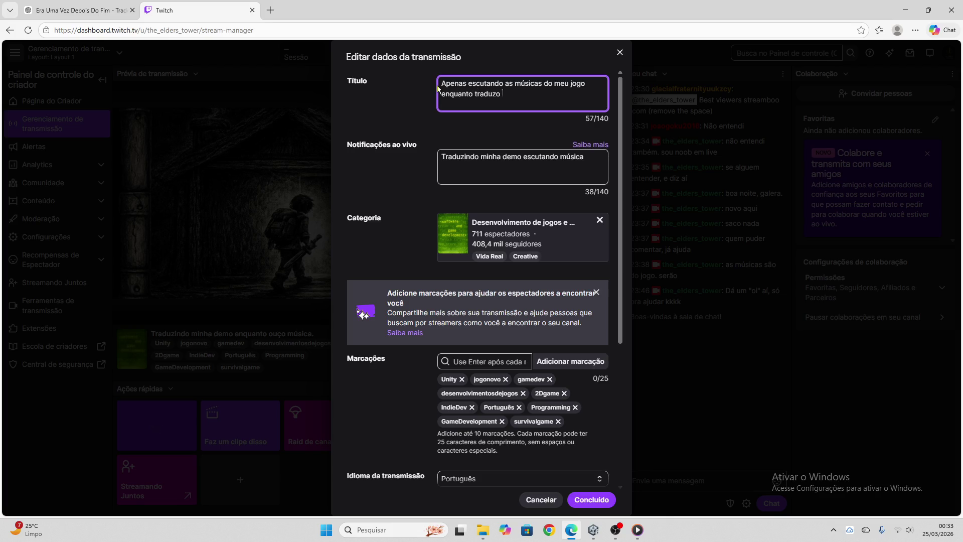
type("a demo - uni")
type("ty")
key("Left")
key("Left")
key("Left")
key("BackSpace")
type("U")
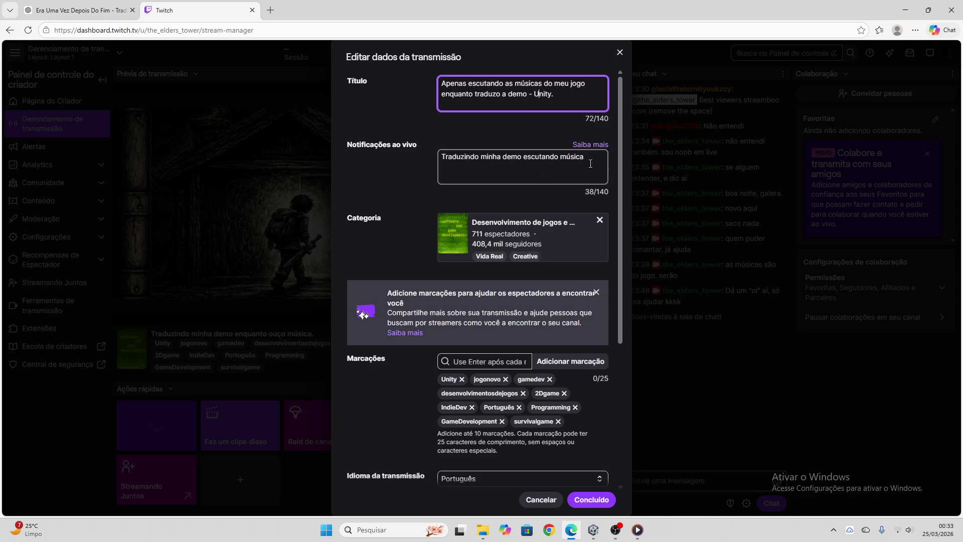
left_click(597, 500)
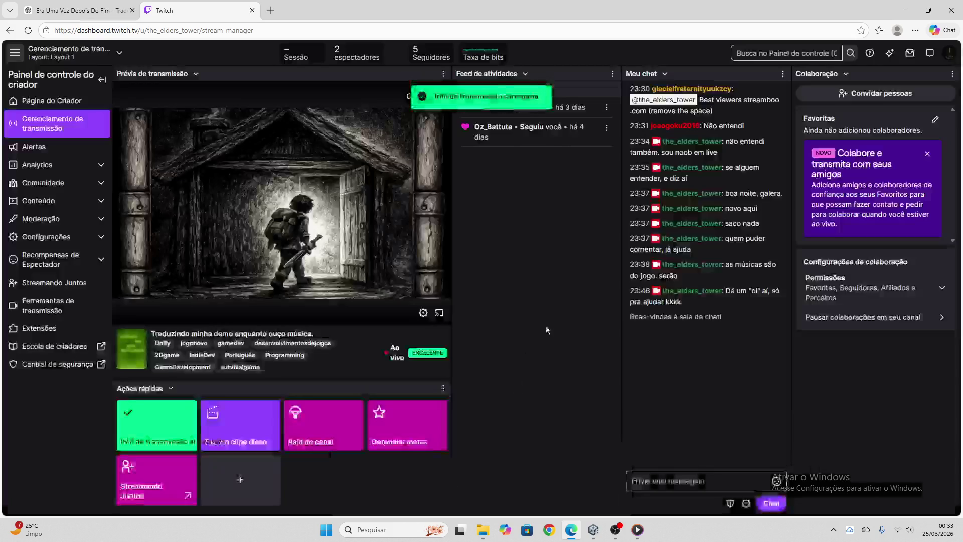
- Copy ChatGPT's latest translation reply and return to the Unity dialogue graph
left_click(77, 10)
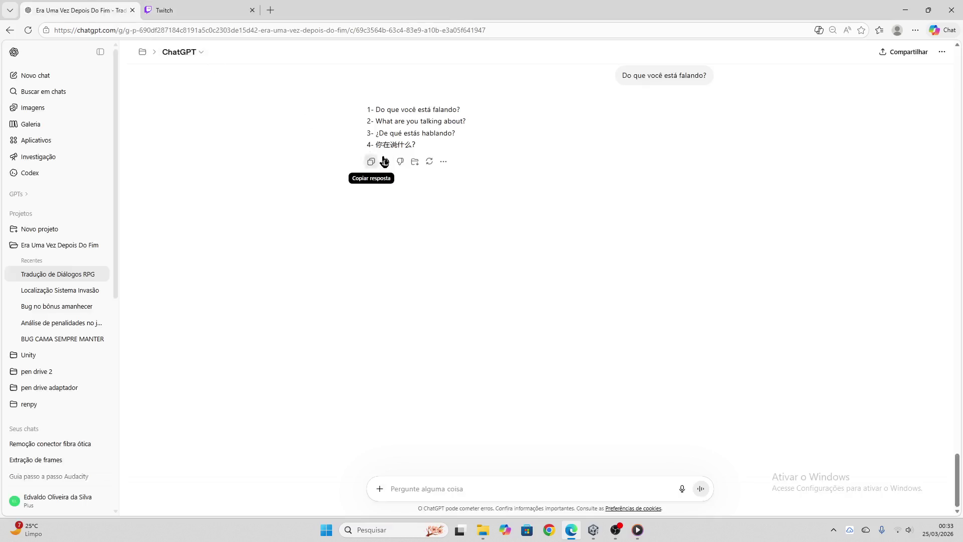
left_click(370, 161)
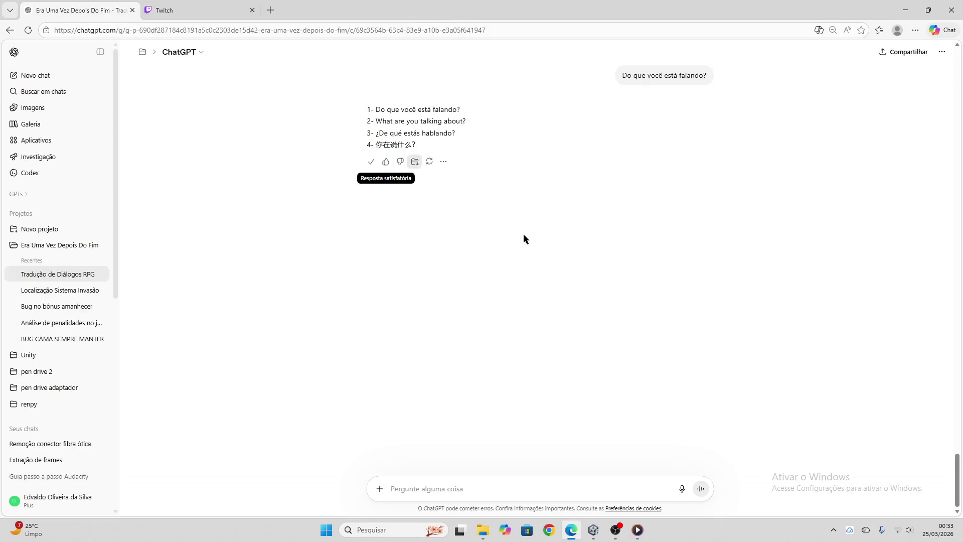
left_click(594, 529)
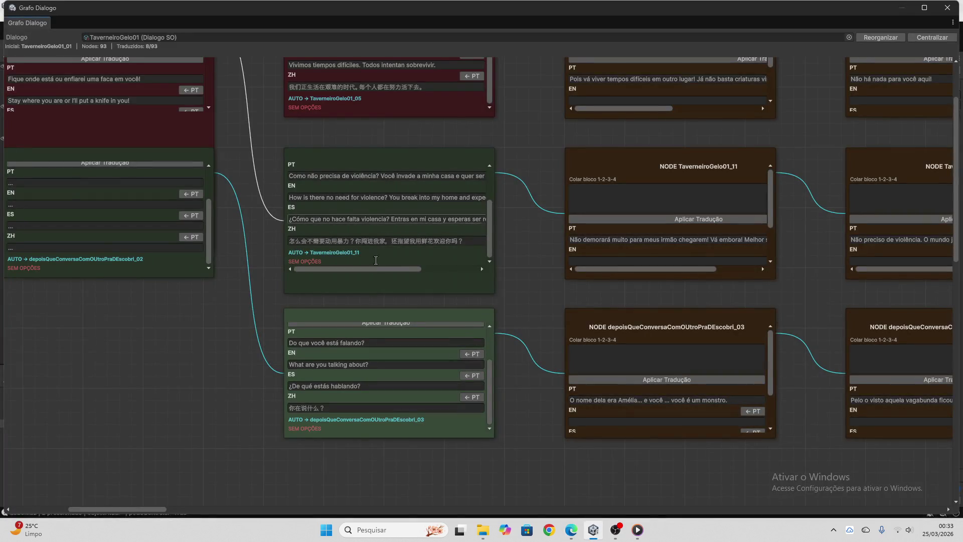
- Copy the top-left node's line 'Pois vá viver tempos difíceis em outro lugar!…' into ChatGPT's prompt
left_click_drag(155, 509, 198, 508)
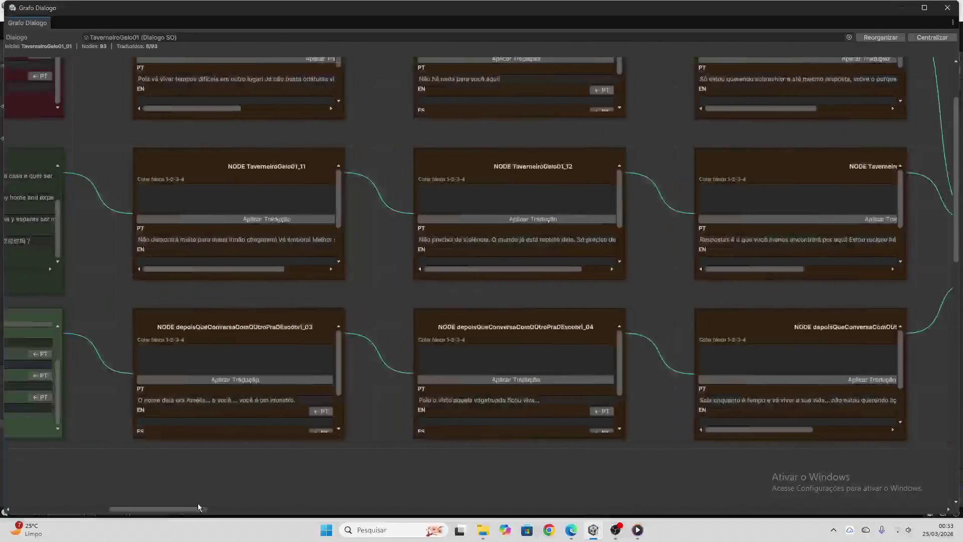
scroll(356, 372, "up", 3)
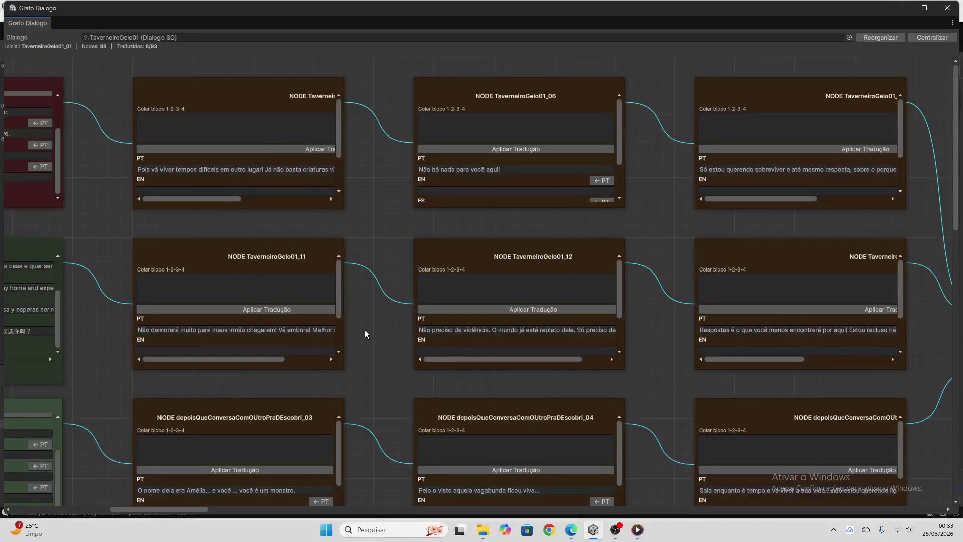
scroll(191, 151, "down", 1)
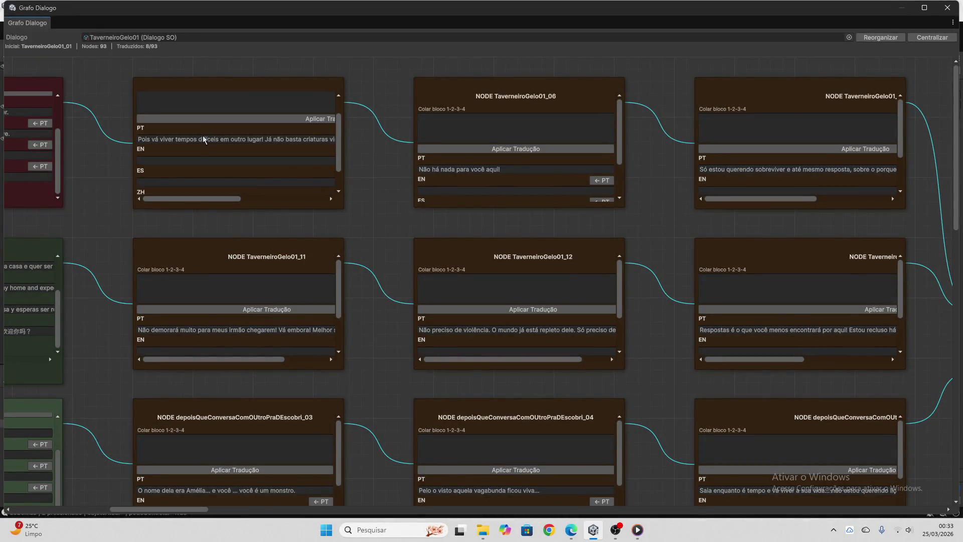
left_click(202, 138)
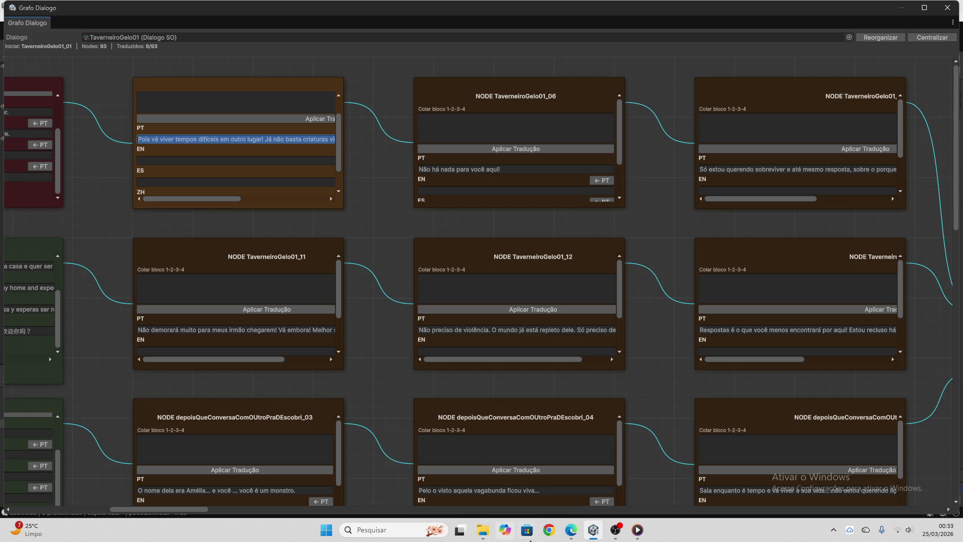
left_click(572, 529)
key("ctrl+v")
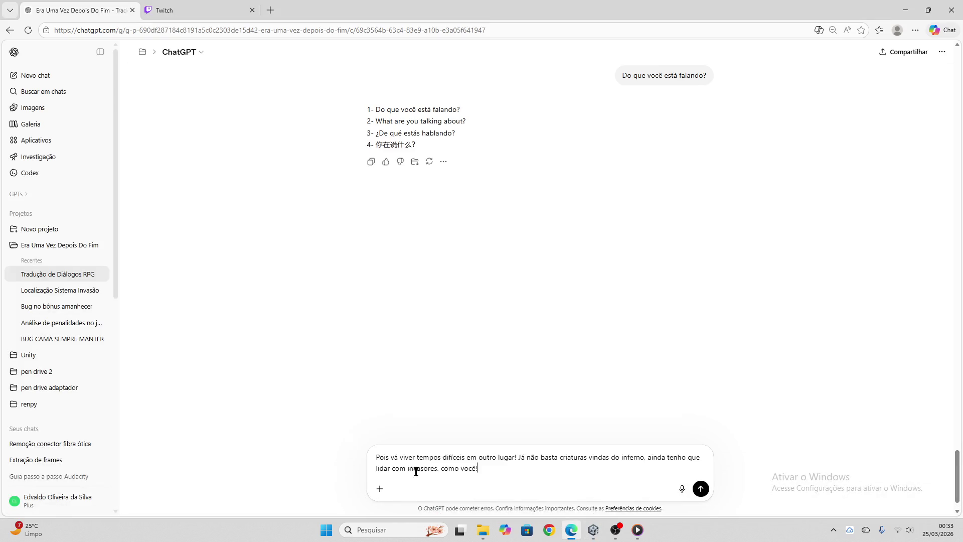
- Send the 'Pois vá viver tempos difíceis…' line, copy the four-language reply, and return to Unity
key("Return")
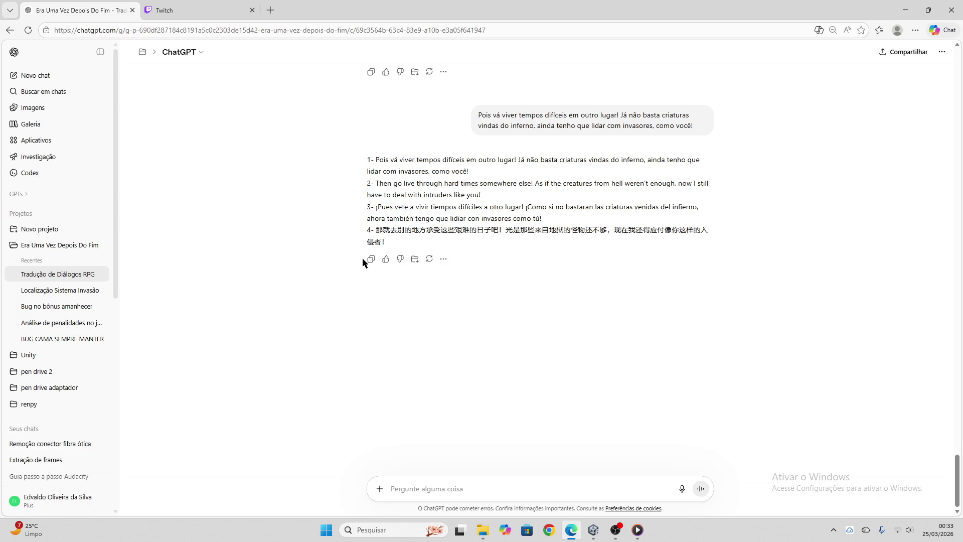
left_click(372, 259)
left_click(593, 528)
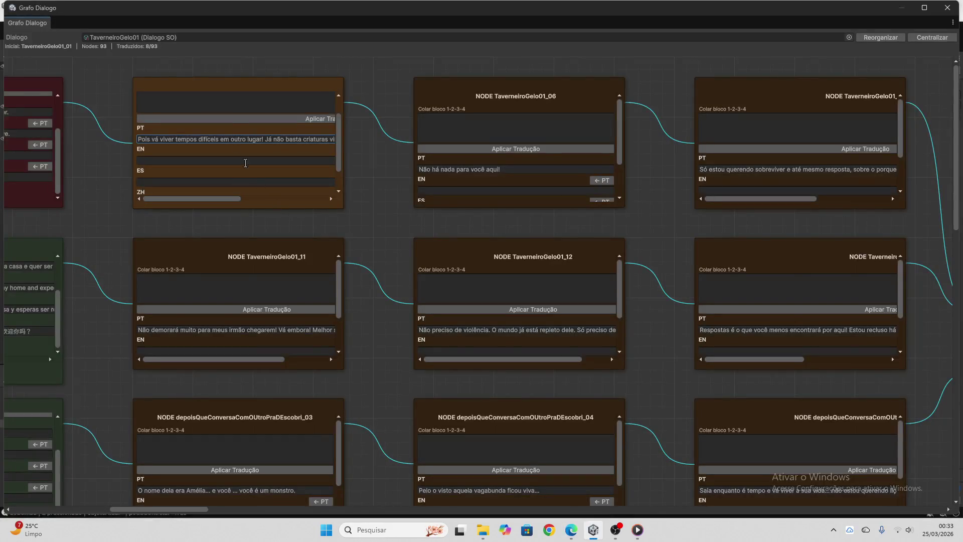
- Paste and apply the translation block to the first node, then clear its paste box
left_click(228, 109)
key("ctrl+v")
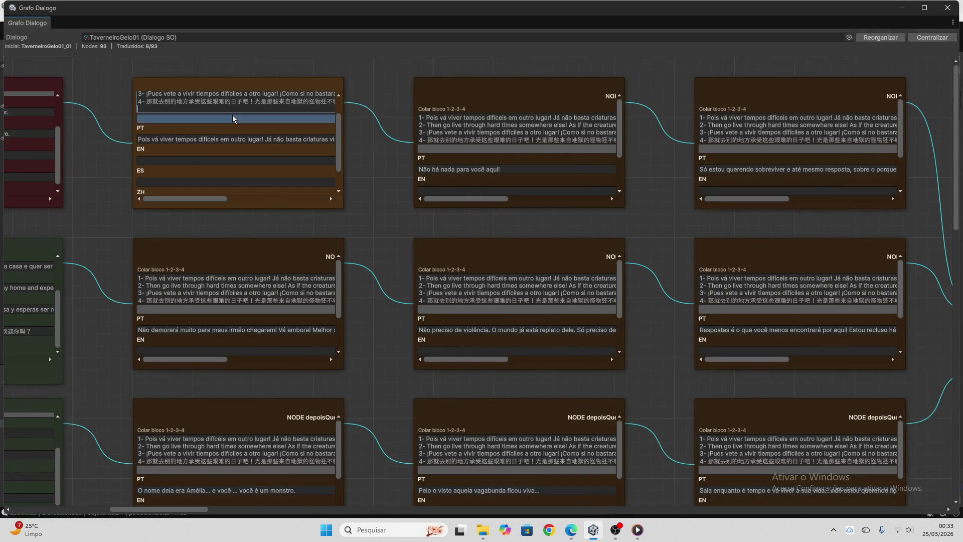
left_click(242, 142)
scroll(245, 150, "up", 2)
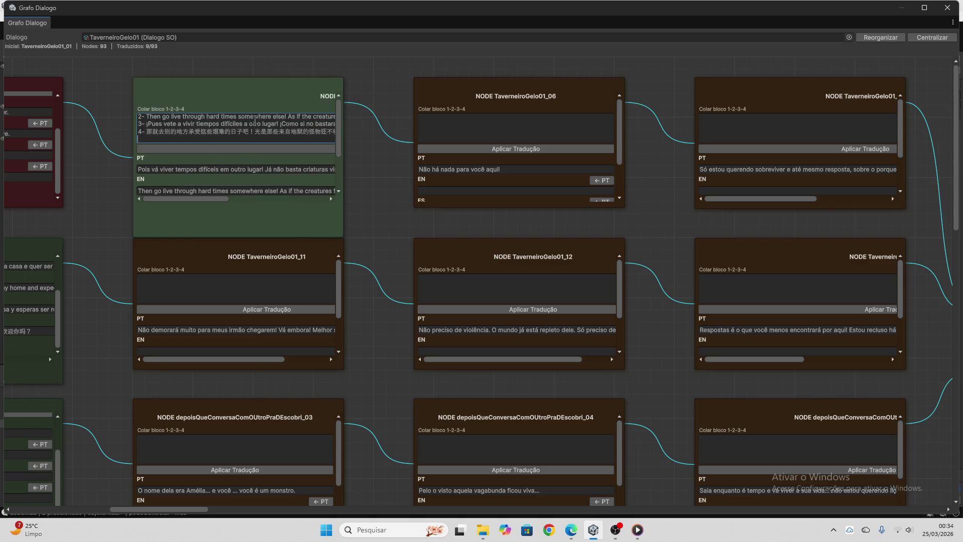
left_click_drag(261, 139, 131, 103)
key("BackSpace")
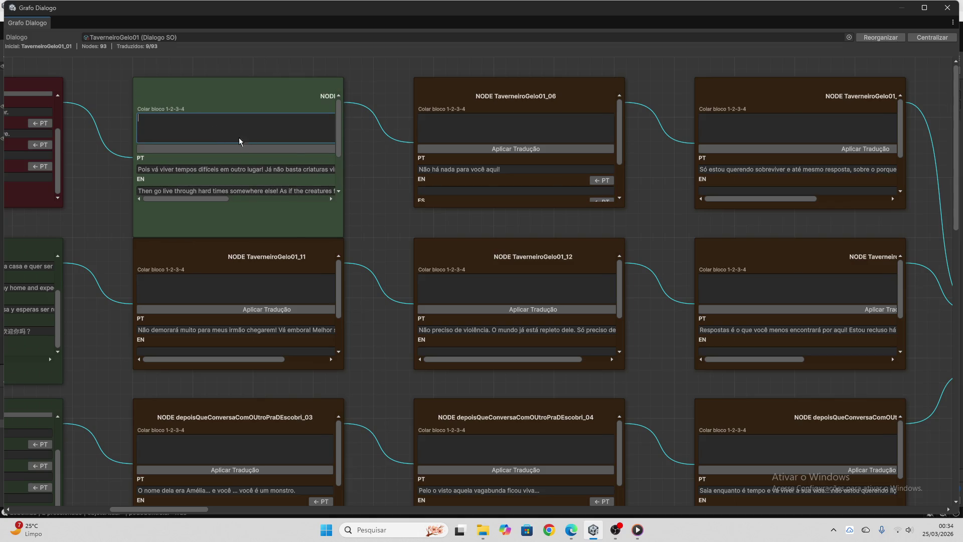
- Copy node TaverneiroGelo01_11's Portuguese line and bring ChatGPT to the front
scroll(234, 188, "down", 3)
scroll(234, 188, "down", 1)
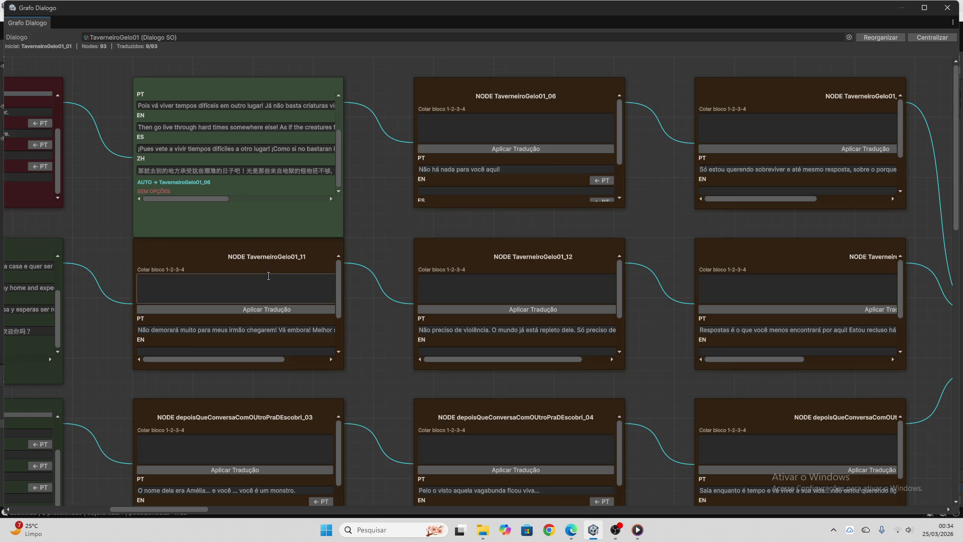
left_click(260, 282)
left_click(237, 329)
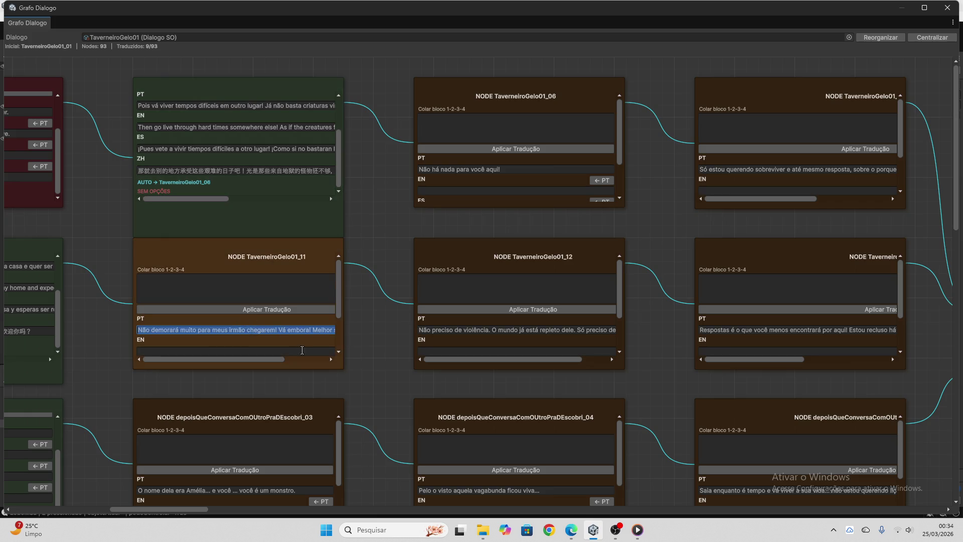
left_click(571, 530)
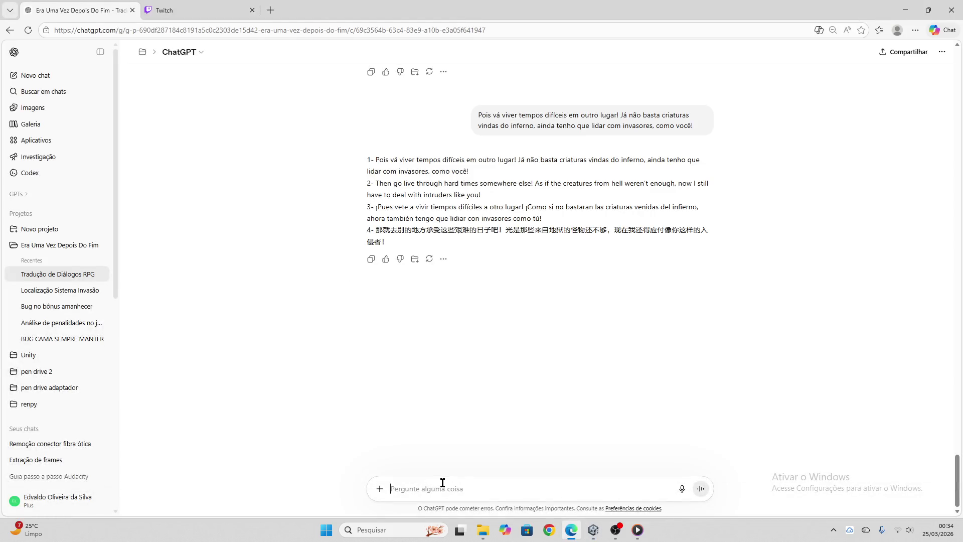
- Translate 'Não demorará muito para meus irmãos chegarem!' in ChatGPT and copy the reply back to Unity
key("ctrl+v")
key("Return")
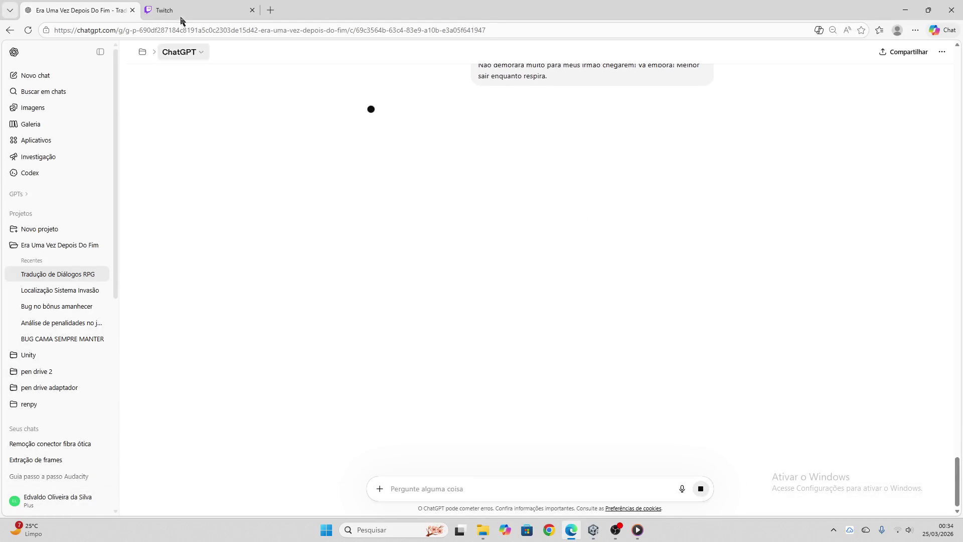
left_click(181, 15)
left_click(69, 5)
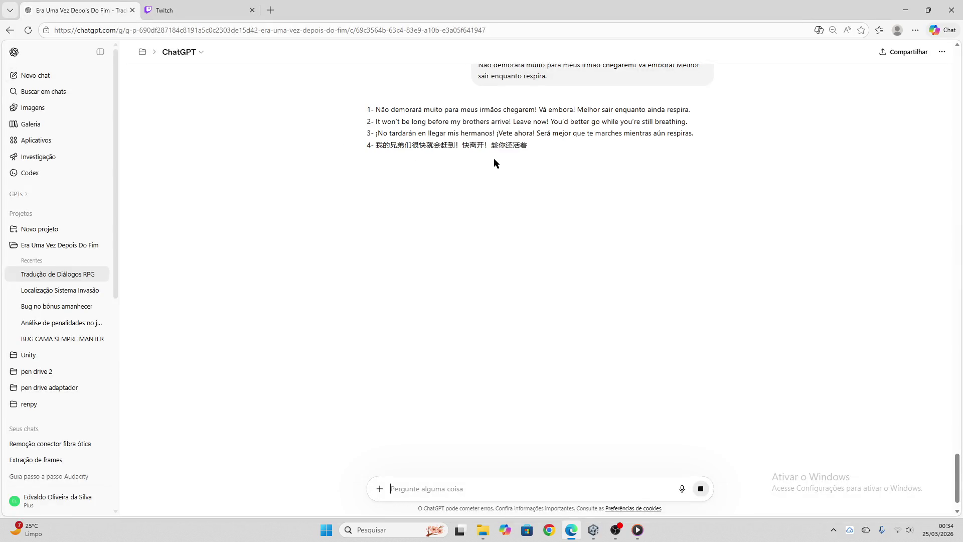
left_click(371, 162)
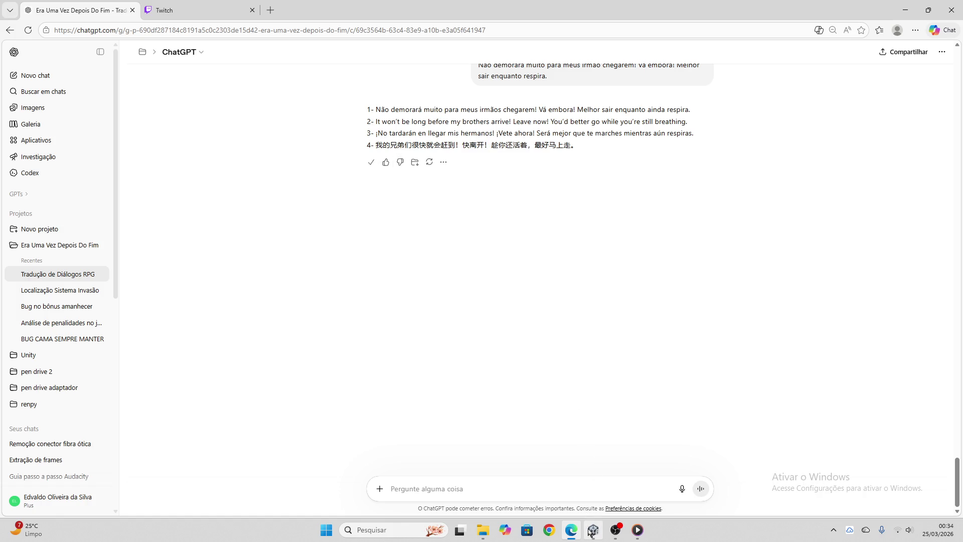
left_click(593, 530)
left_click(215, 282)
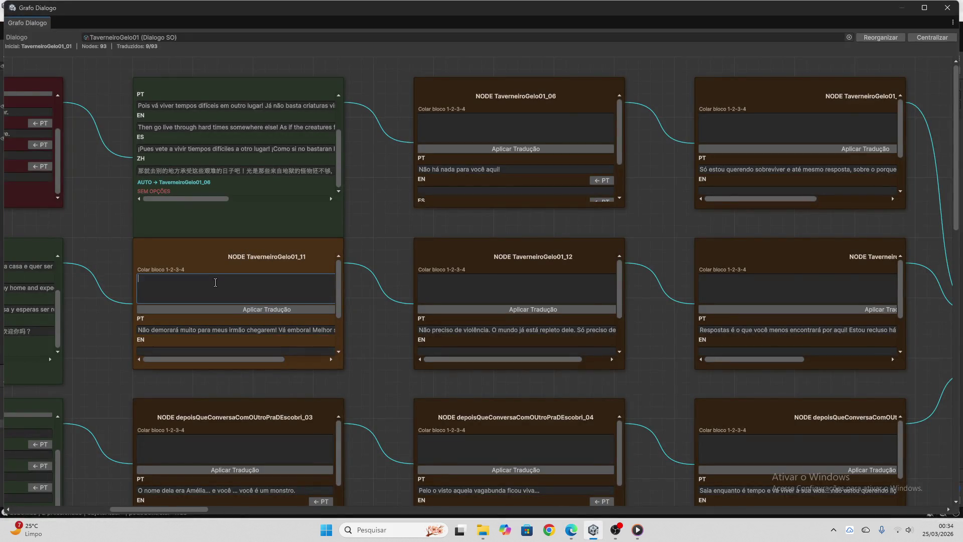
- Apply the pasted translation block to node TaverneiroGelo01_11 and delete the leftover pasted text
key("ctrl+v")
left_click(249, 312)
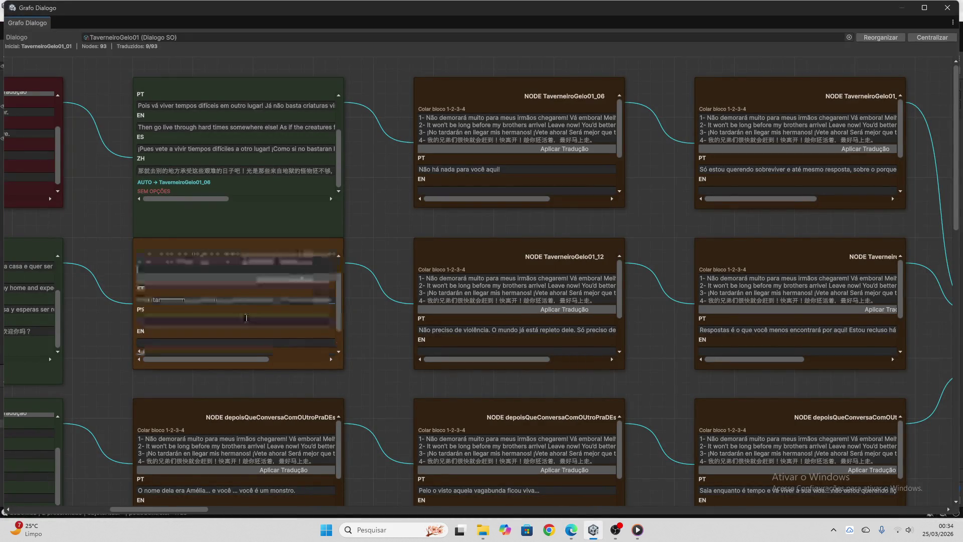
scroll(261, 283, "down", 1)
left_click(262, 280)
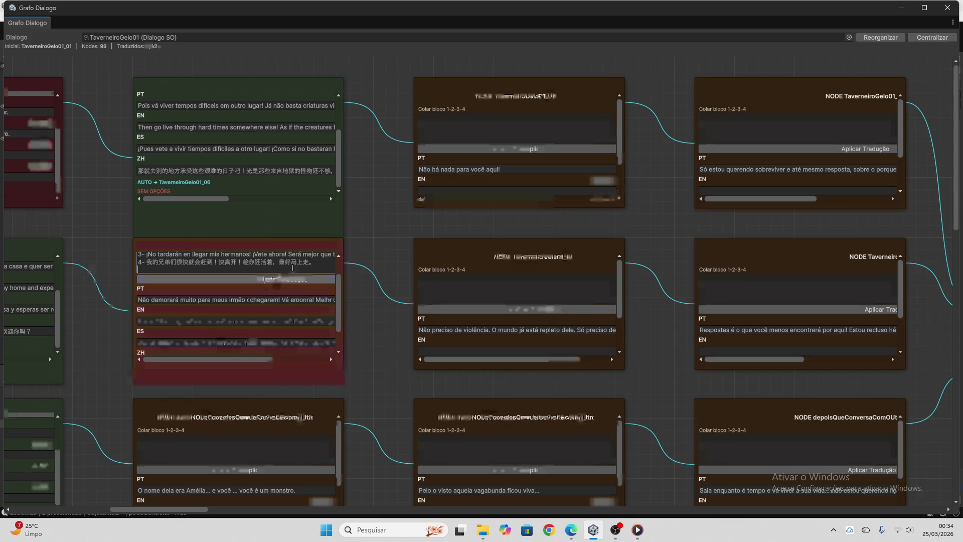
left_click(305, 271)
key("BackSpace")
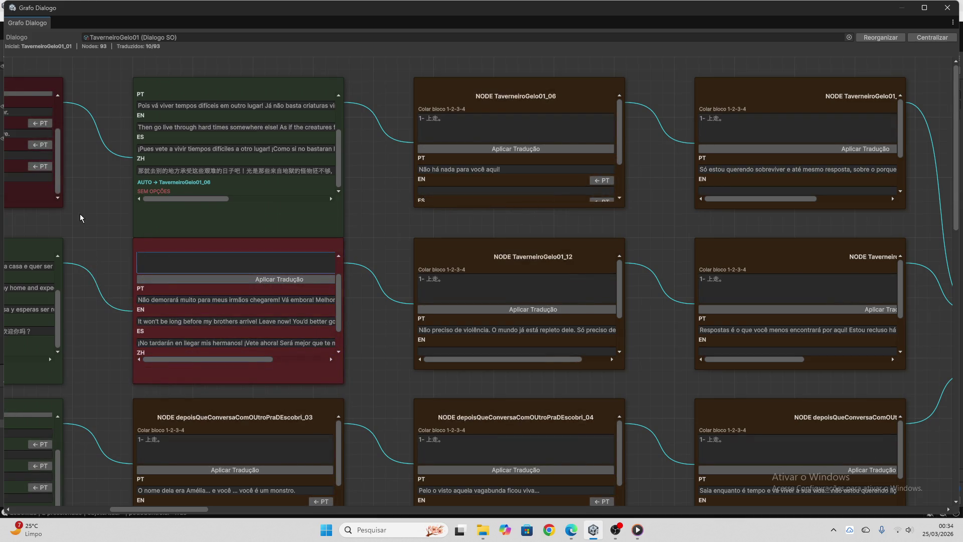
- Copy node depoisQueConversaComOUtroPraDEscobri_03's Portuguese line and bring ChatGPT to the front
scroll(231, 264, "up", 1)
scroll(232, 265, "down", 2)
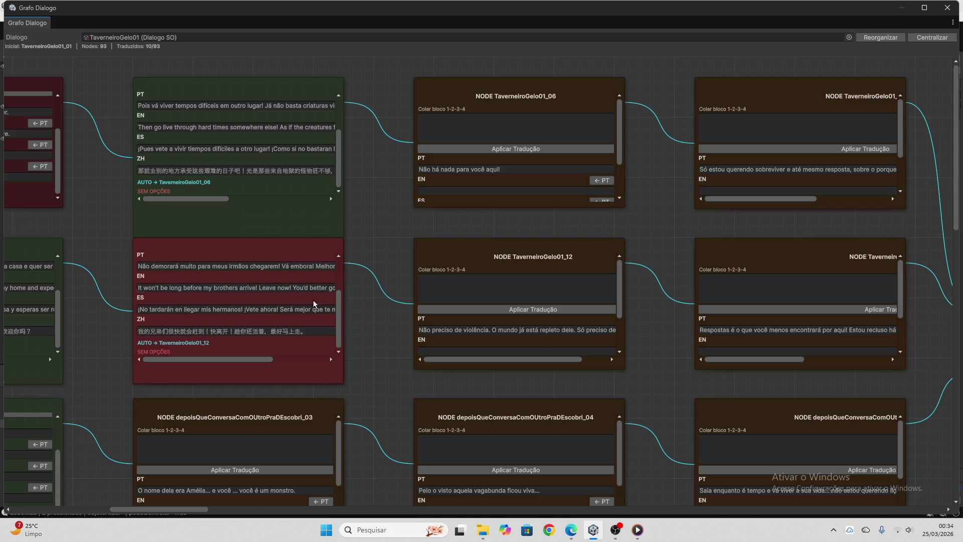
scroll(390, 310, "down", 3)
left_click(235, 308)
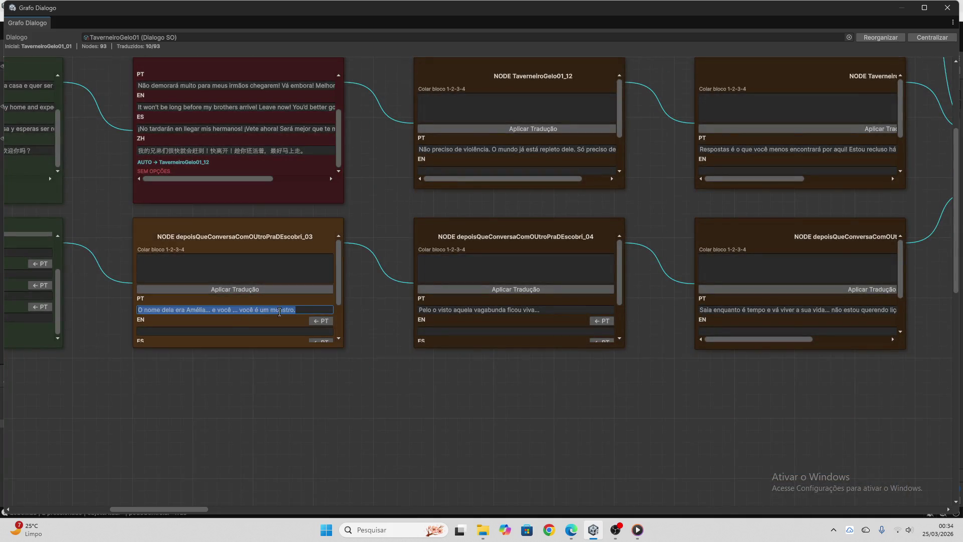
left_click(571, 530)
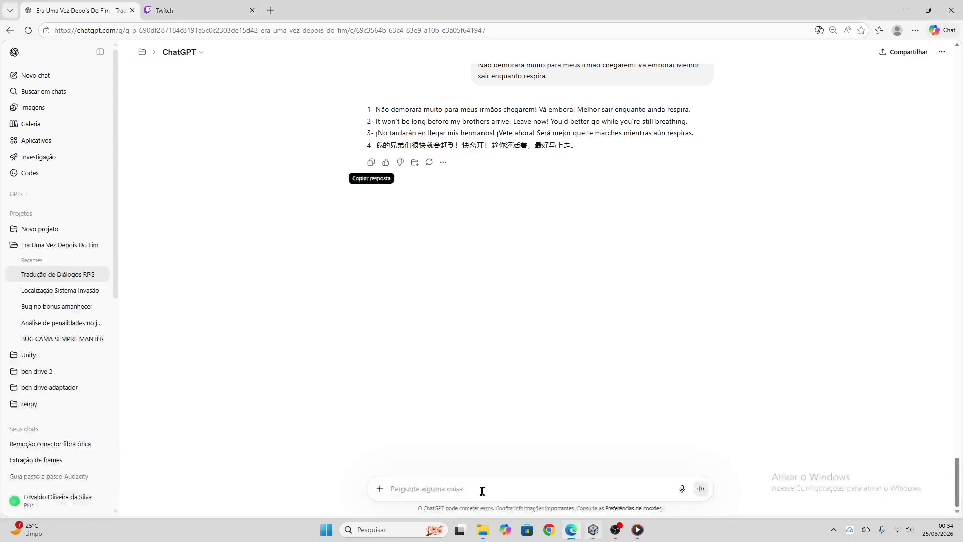
- Send the 'O nome dela era Amélia…' line for translation, copy the reply, and return to Unity
key("ctrl+v")
key("Return")
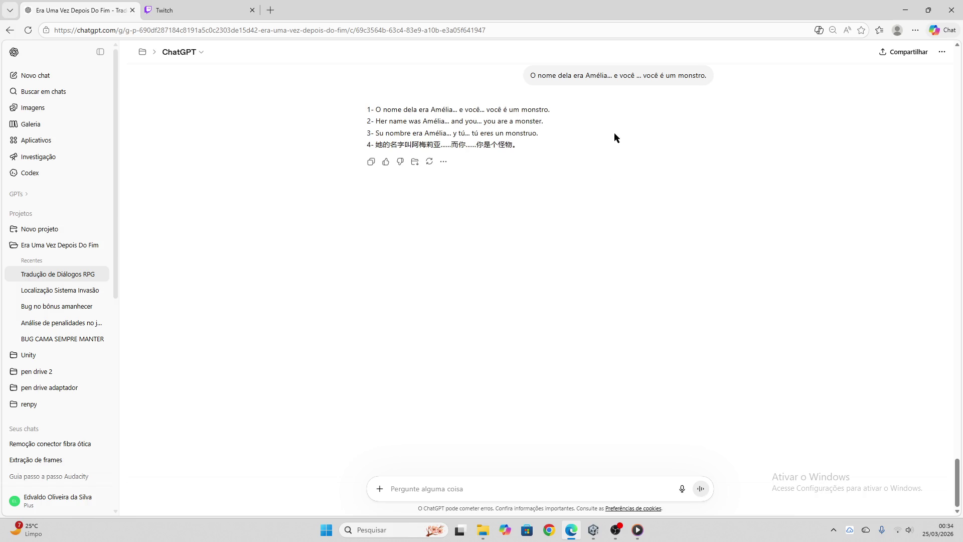
mouse_move(611, 84)
left_click(372, 165)
left_click(593, 530)
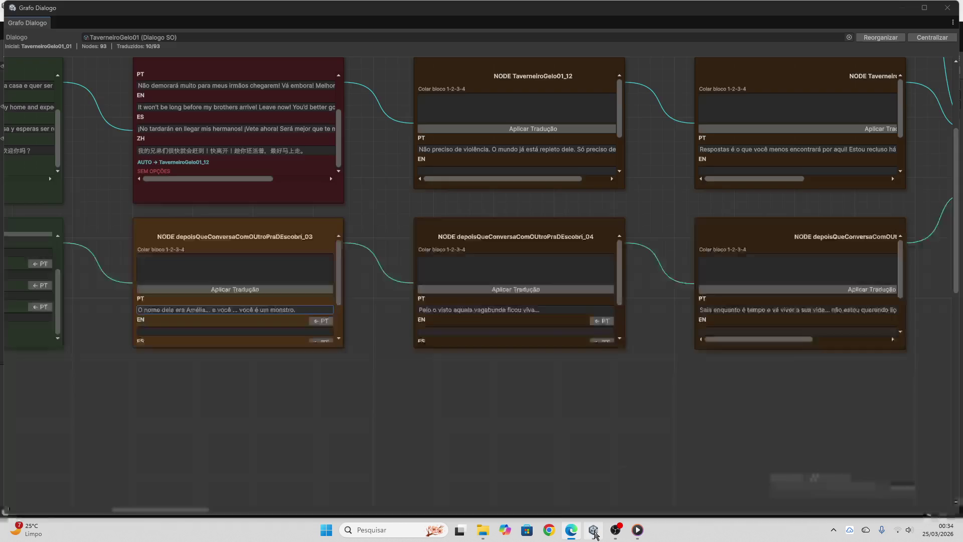
- Paste the four-language translation into node depoisQueConversaComOUtroPraDEscobri_03 and apply it
left_click(283, 270)
key("ctrl+v")
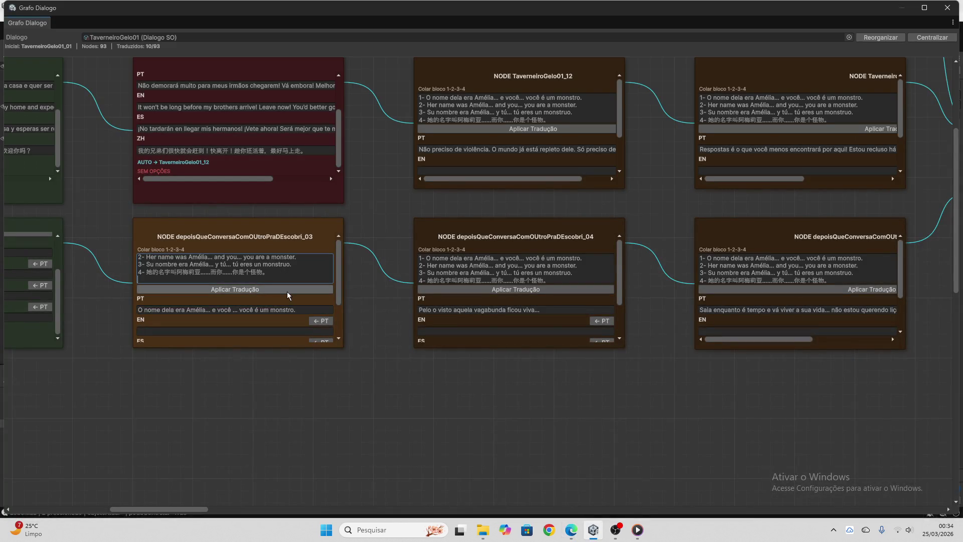
left_click(285, 291)
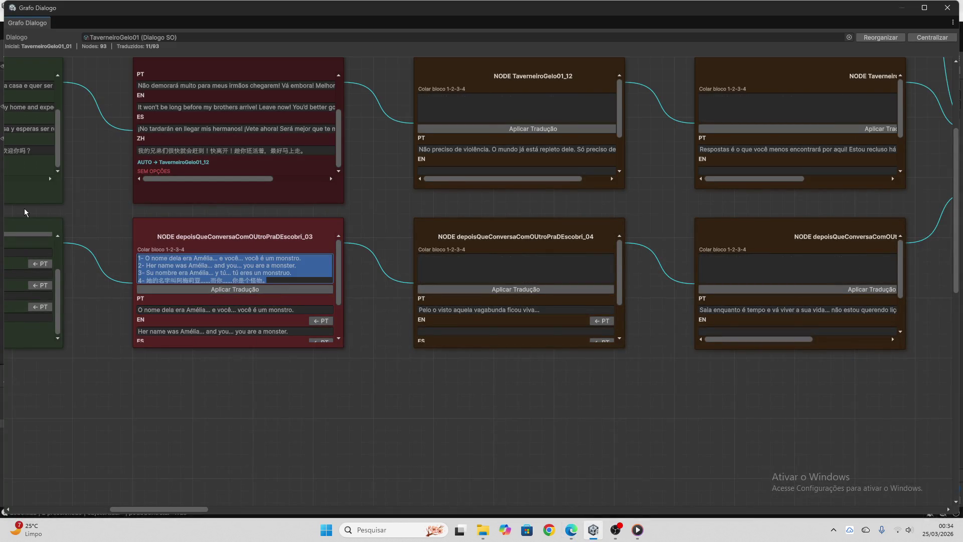
- Select node TaverneiroGelo01_06's Portuguese line and bring it to ChatGPT
left_click_drag(204, 510, 220, 510)
scroll(271, 165, "up", 3)
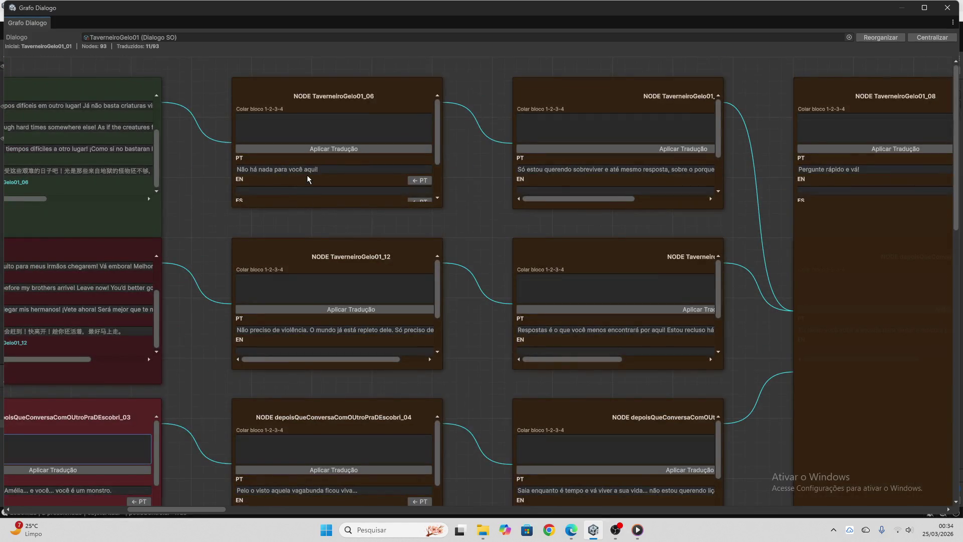
left_click(307, 170)
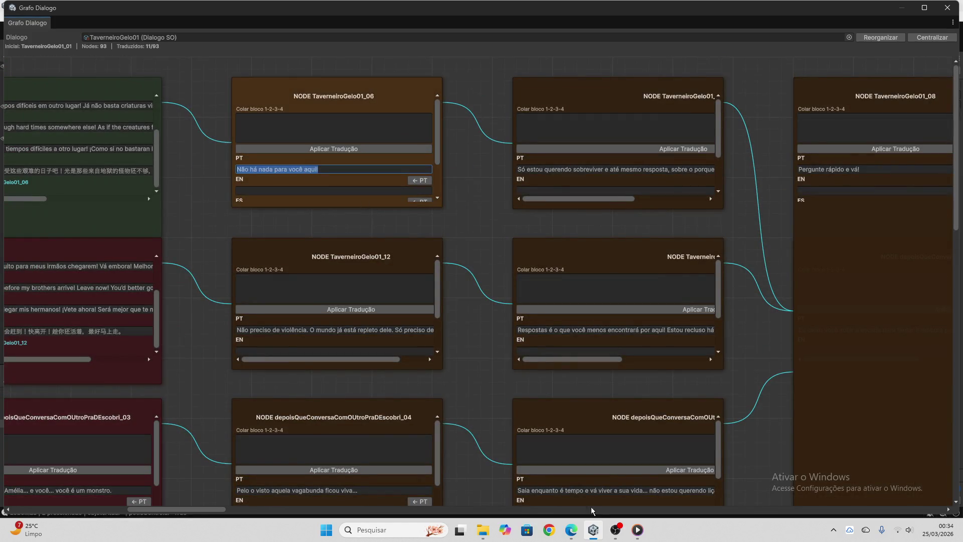
left_click(571, 530)
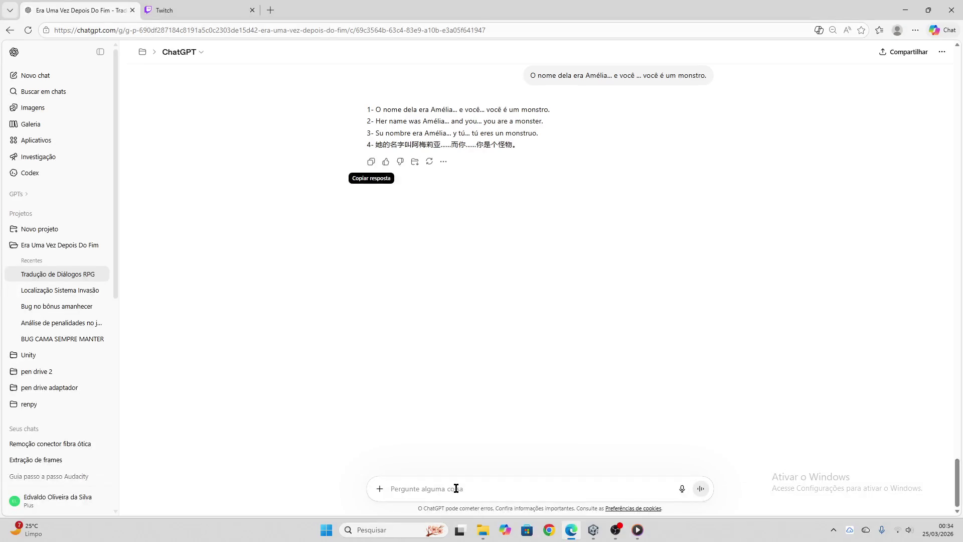
- Get ChatGPT's four-language translation of 'Não há nada para você aqui!' and return to Unity
key("ctrl+v")
key("Return")
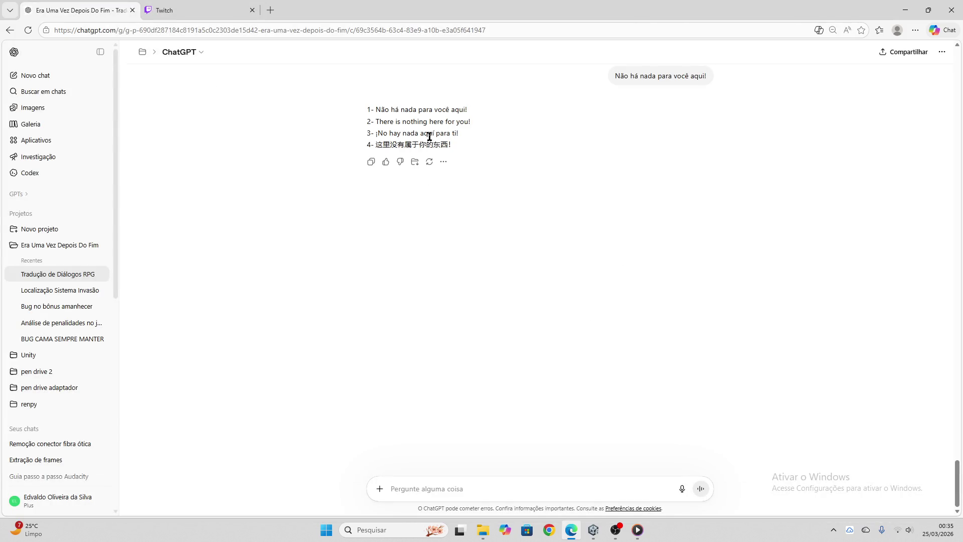
left_click(372, 163)
left_click(594, 530)
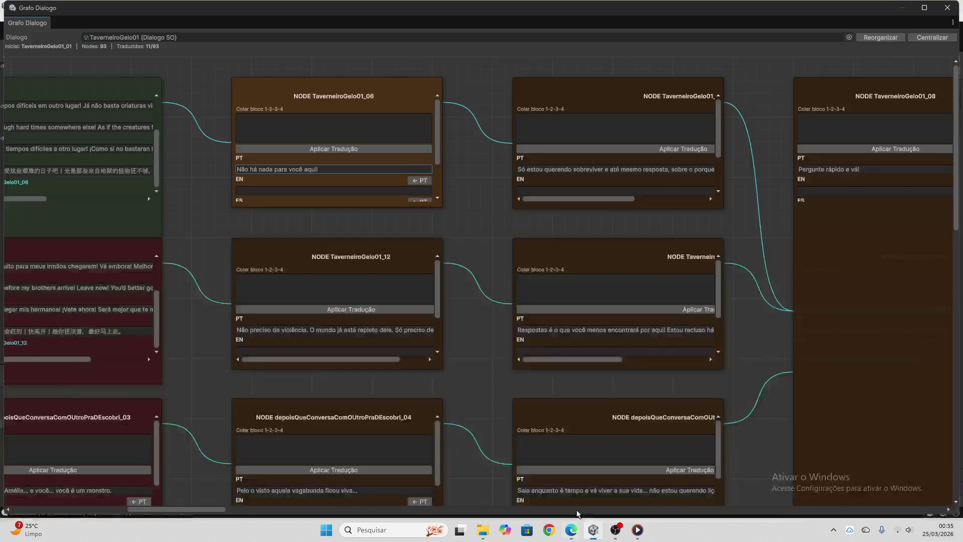
- Paste and apply the EN, ES and ZH translations on node TaverneiroGelo01_06
left_click(320, 133)
key("ctrl+v")
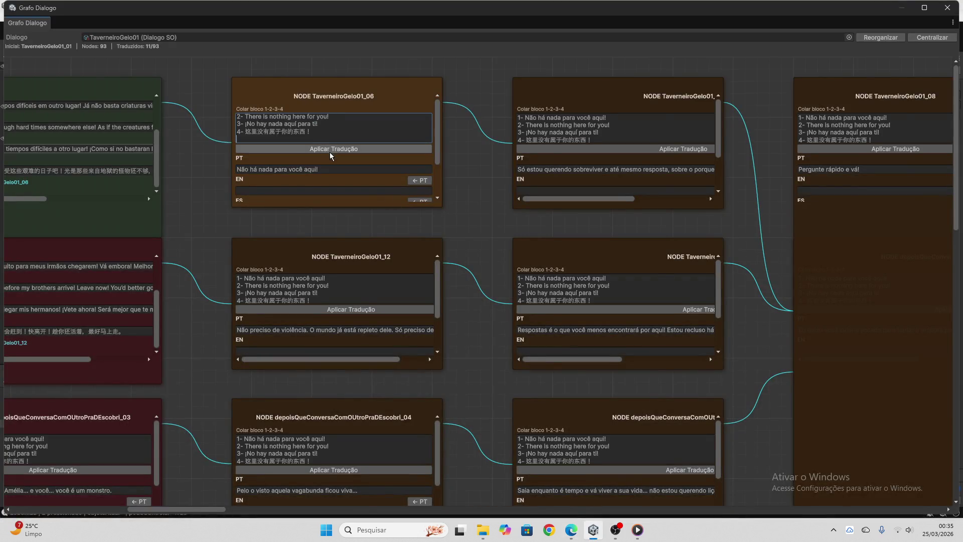
left_click(330, 149)
left_click(328, 141)
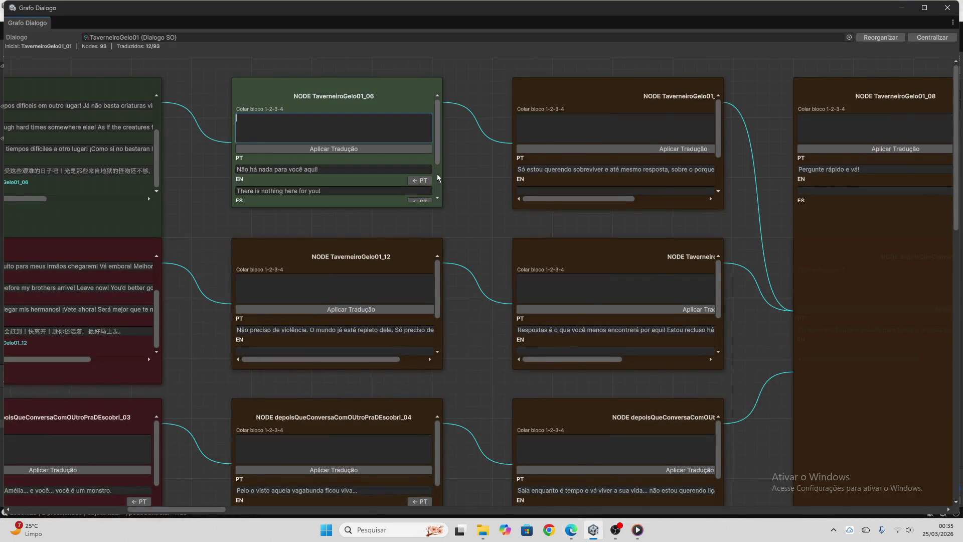
- Select node TaverneiroGelo01_12's Portuguese line and bring it to ChatGPT
scroll(409, 145, "down", 3)
scroll(450, 230, "down", 3)
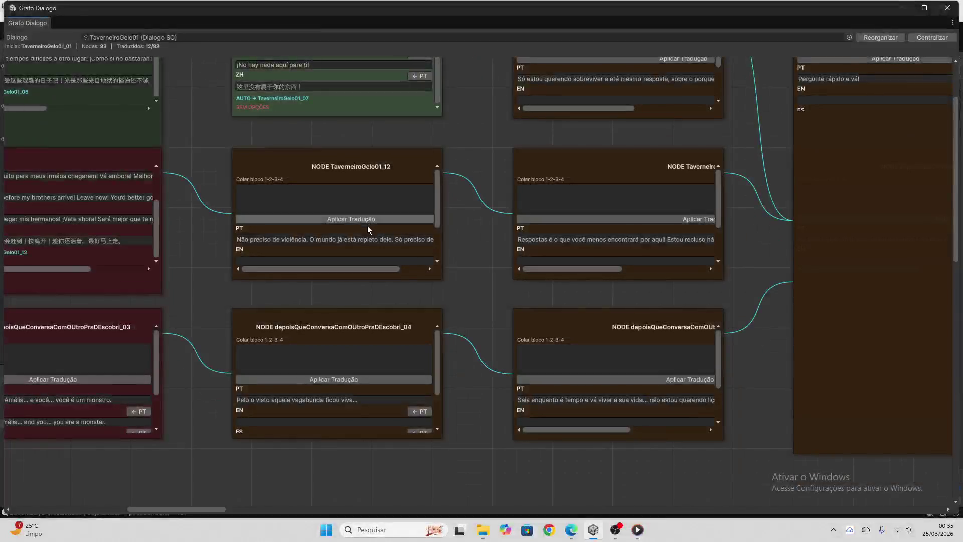
left_click(366, 239)
left_click(571, 530)
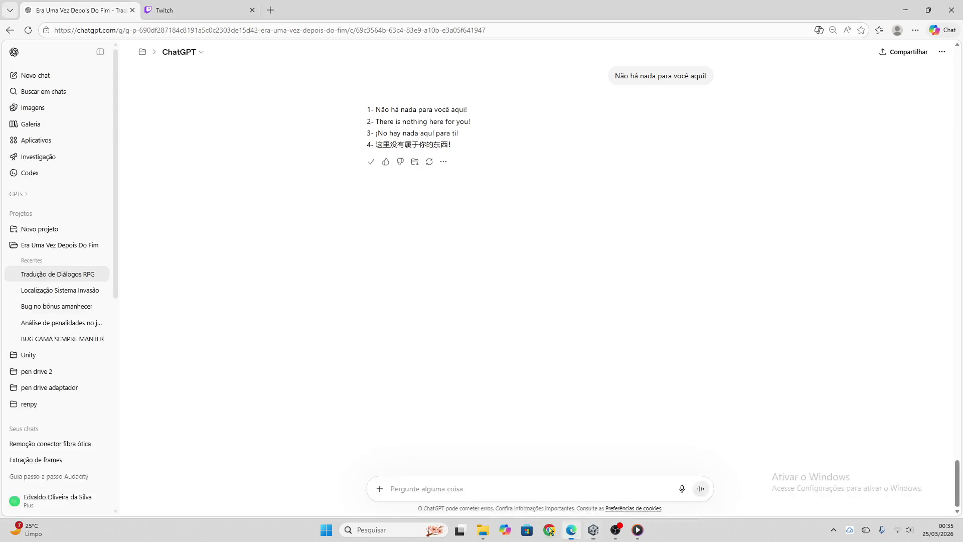
- Translate 'Não preciso de violência…' in ChatGPT, copy the reply, and return to node TaverneiroGelo01_12
key("Return")
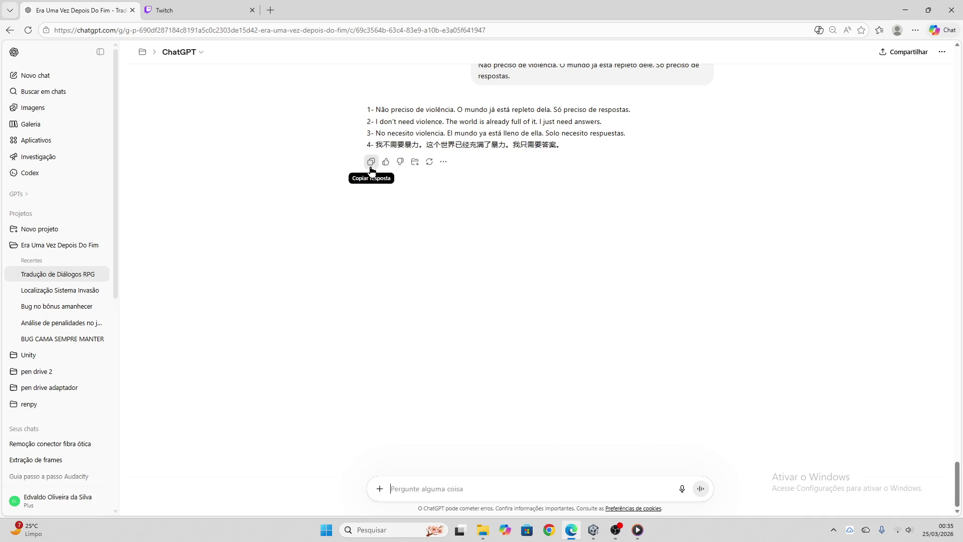
left_click(371, 161)
left_click(594, 529)
left_click(352, 203)
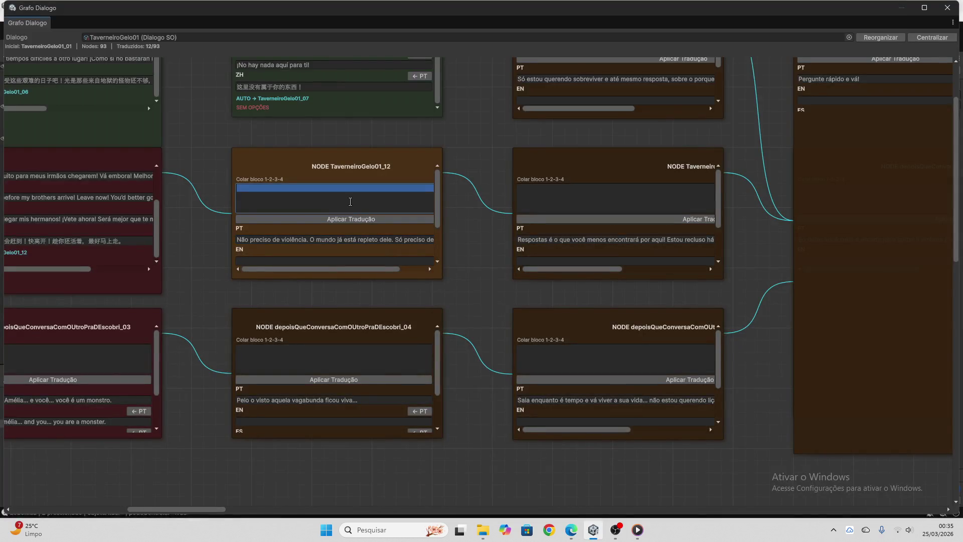
- Apply translations to TaverneiroGelo01_12, then take depoisQueConversaComOUtroPraDEscobri_04's Portuguese line to ChatGPT
key("ctrl+v")
left_click(367, 220)
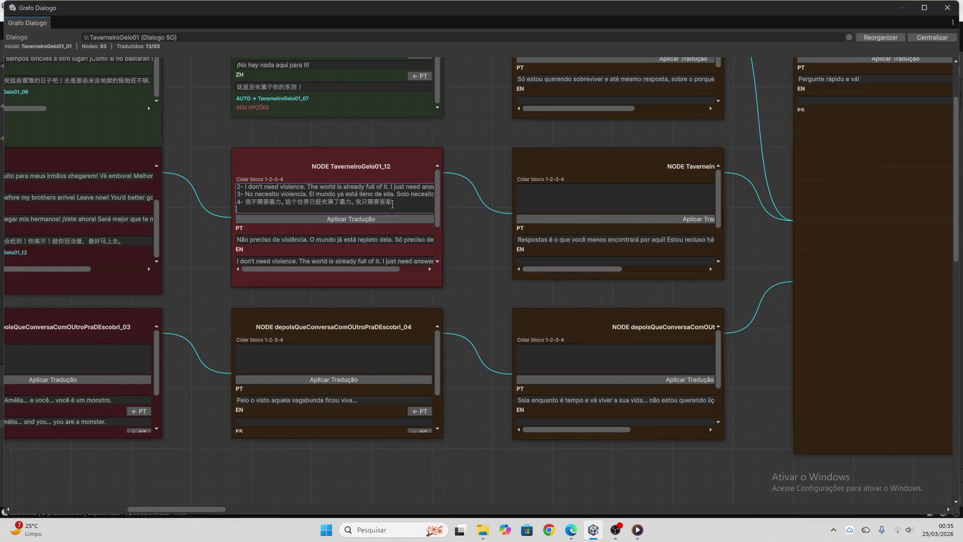
scroll(284, 214, "down", 3)
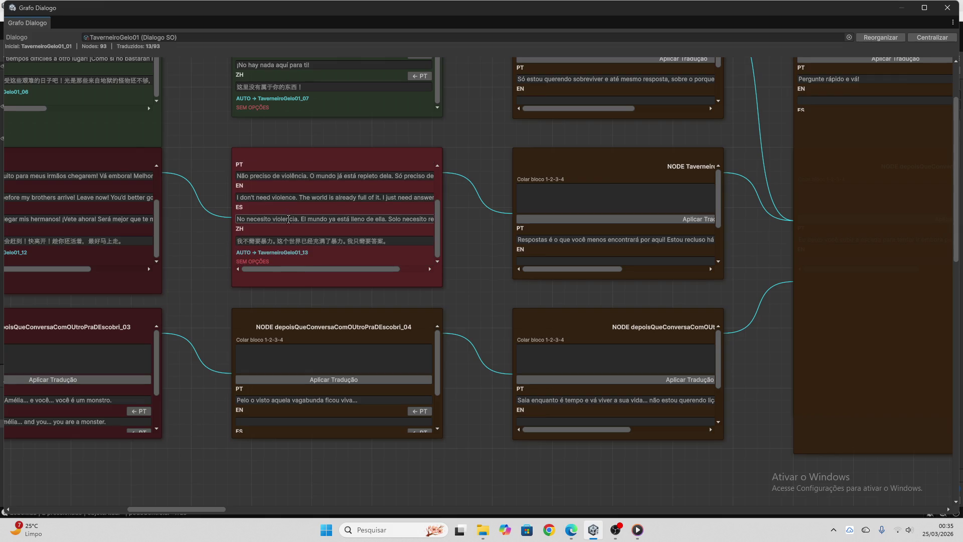
scroll(426, 351, "down", 3)
left_click(351, 343)
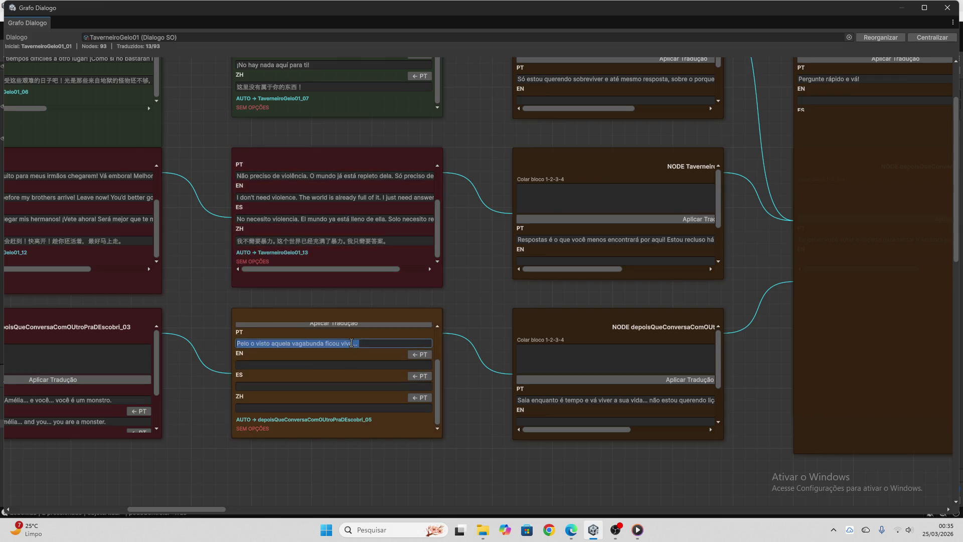
scroll(377, 371, "up", 2)
left_click(571, 530)
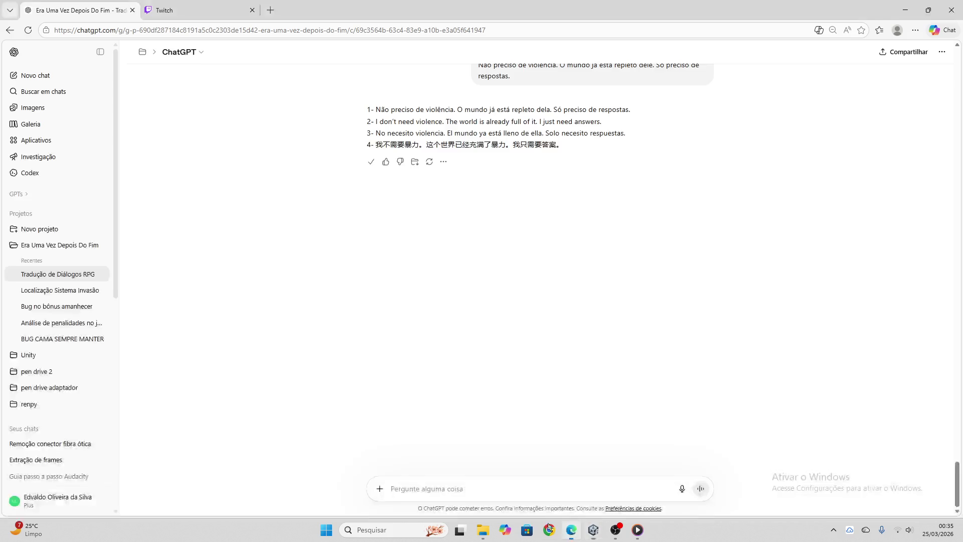
- Translate 'Pelo o visto aquela vagabunda ficou viva…' in ChatGPT and copy the reply into Unity
left_click(484, 487)
key("ctrl+v")
key("Return")
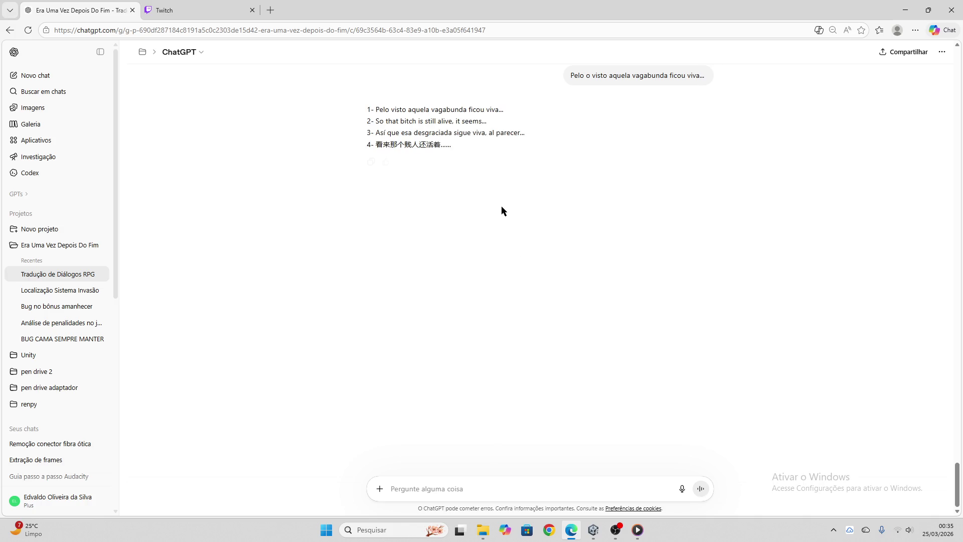
left_click(371, 161)
left_click(594, 530)
left_click(353, 329)
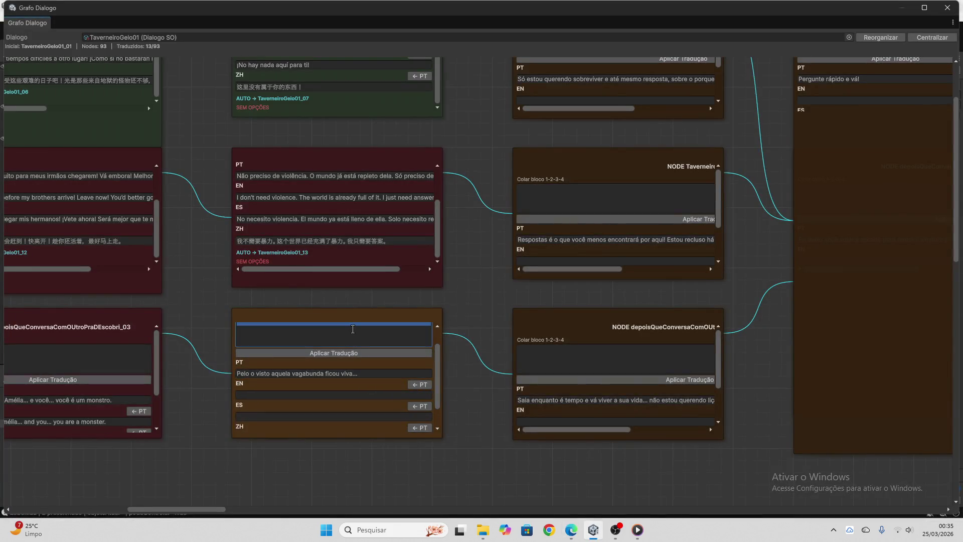
- Apply the pasted translations to node depoisQueConversaComOUtroPraDEscobri_04 and clear the paste field
key("ctrl+v")
left_click(363, 354)
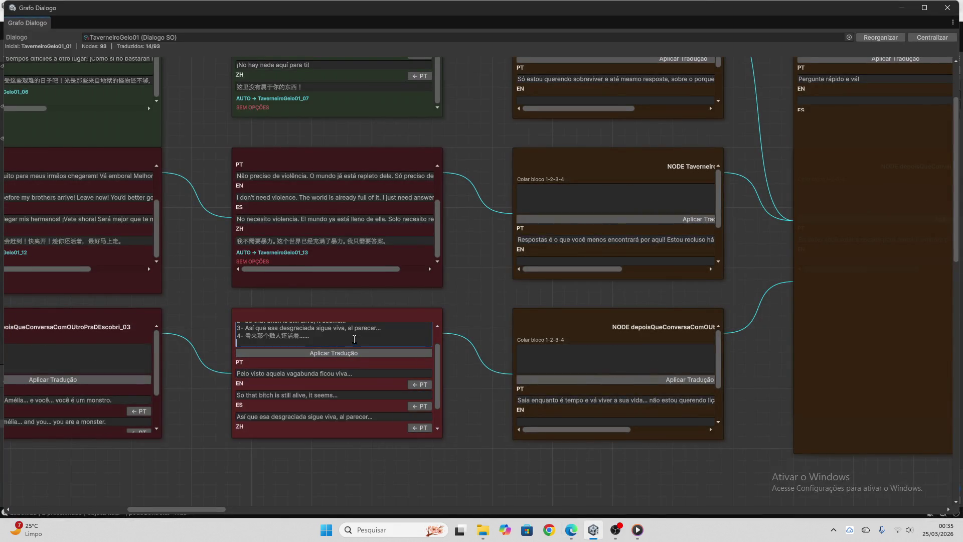
key("BackSpace")
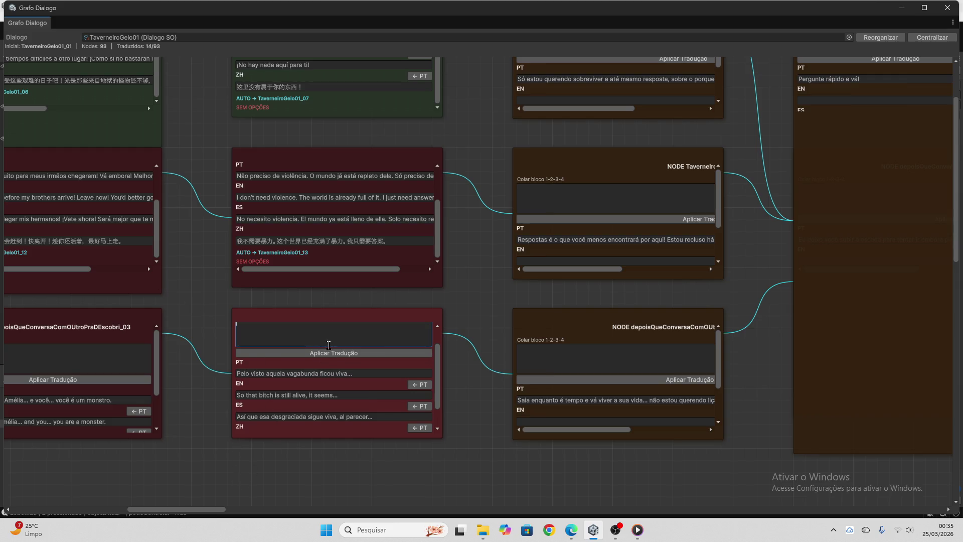
- Move to the next node and bring its Portuguese line to ChatGPT
scroll(328, 345, "down", 2)
left_click_drag(200, 507, 233, 508)
scroll(399, 350, "up", 3)
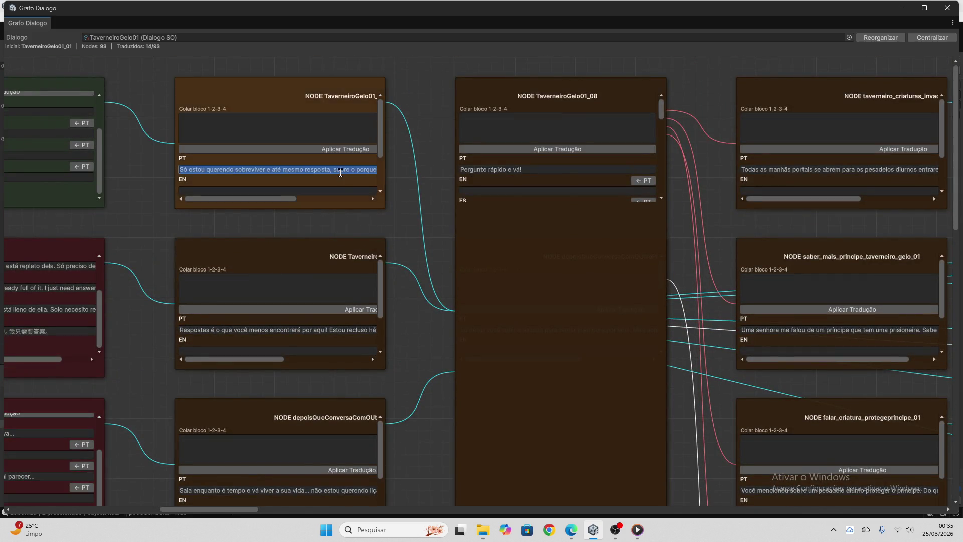
left_click(571, 530)
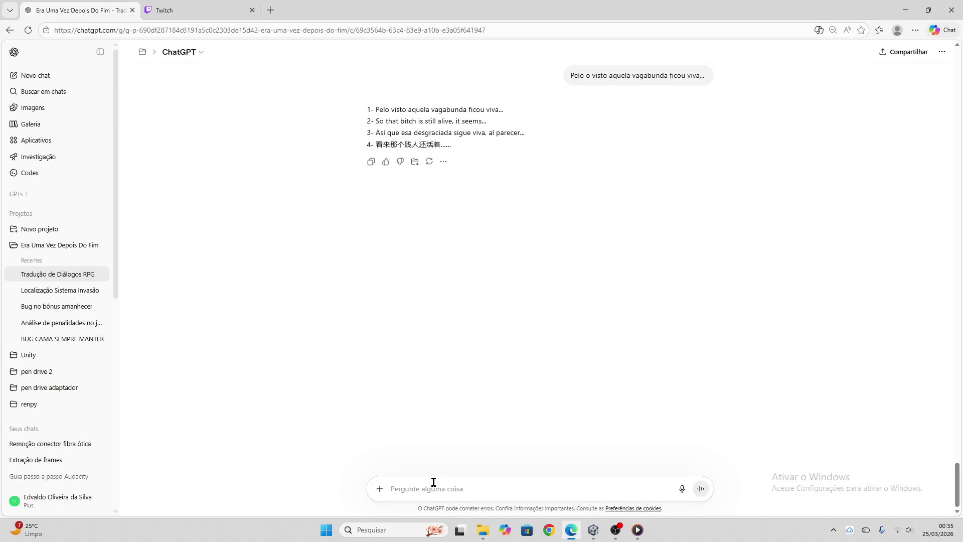
- Translate 'Só estou querendo sobreviver…' into four languages in ChatGPT and return to Unity
key("ctrl+v")
key("Return")
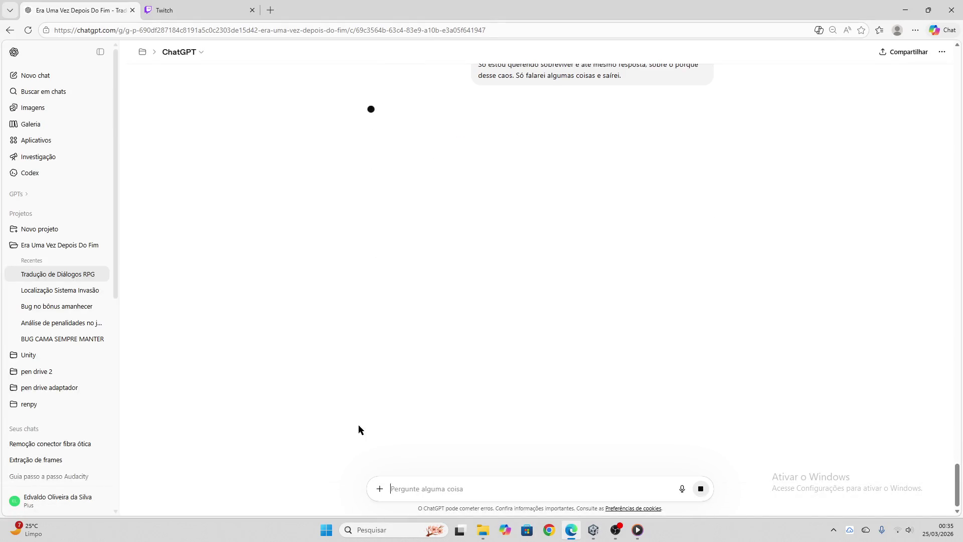
key("ctrl+Tab")
key("ctrl+Tab")
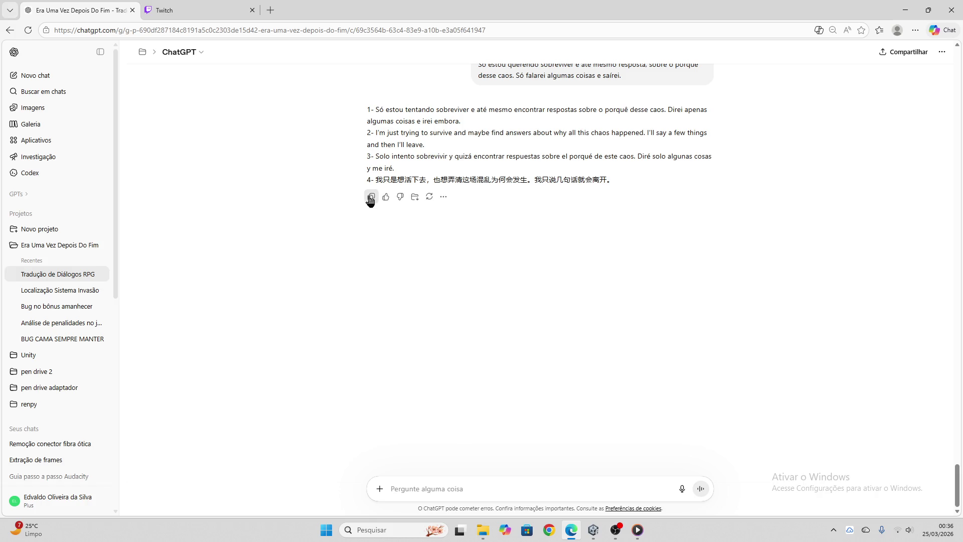
left_click(593, 530)
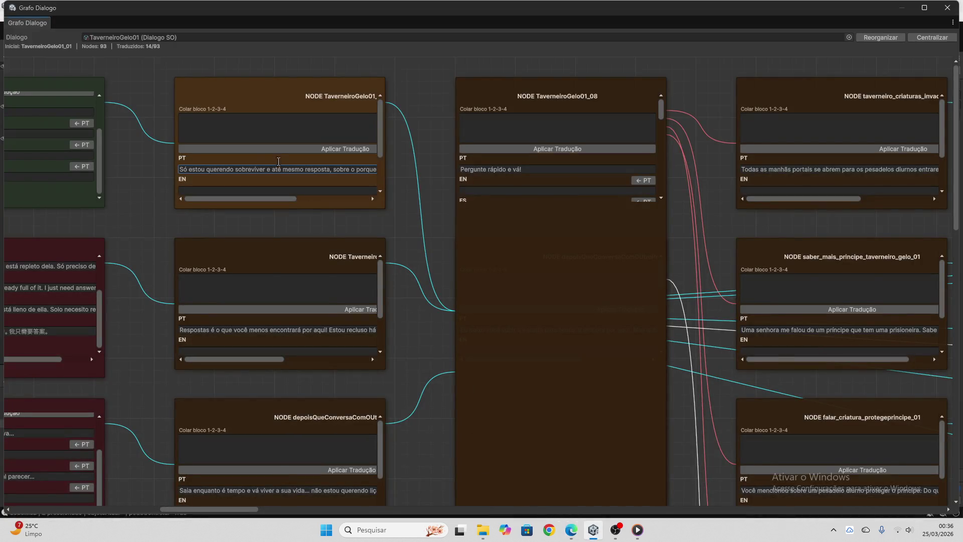
- Paste and apply the survival line's EN, ES and ZH translations, then clear the paste field
left_click(244, 126)
key("ctrl+v")
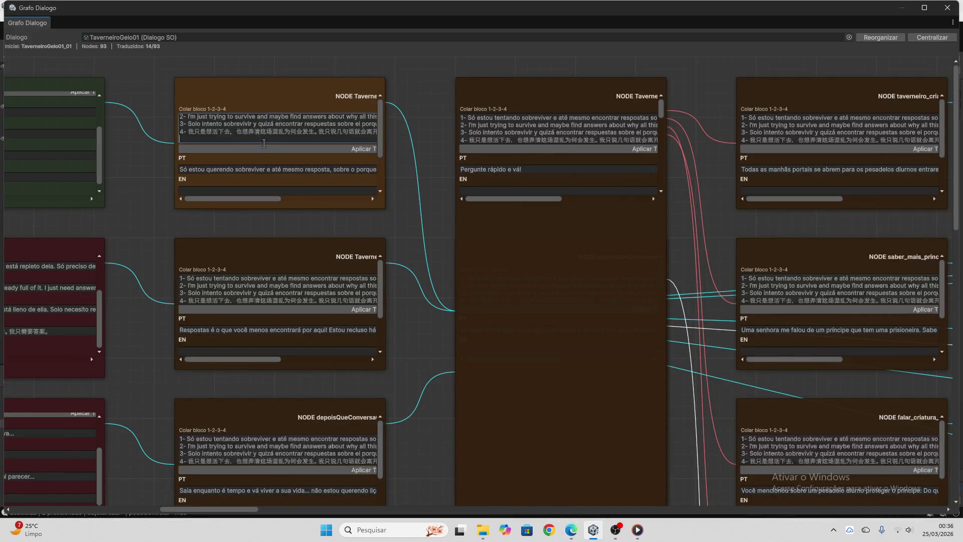
left_click(291, 148)
key("ctrl+a")
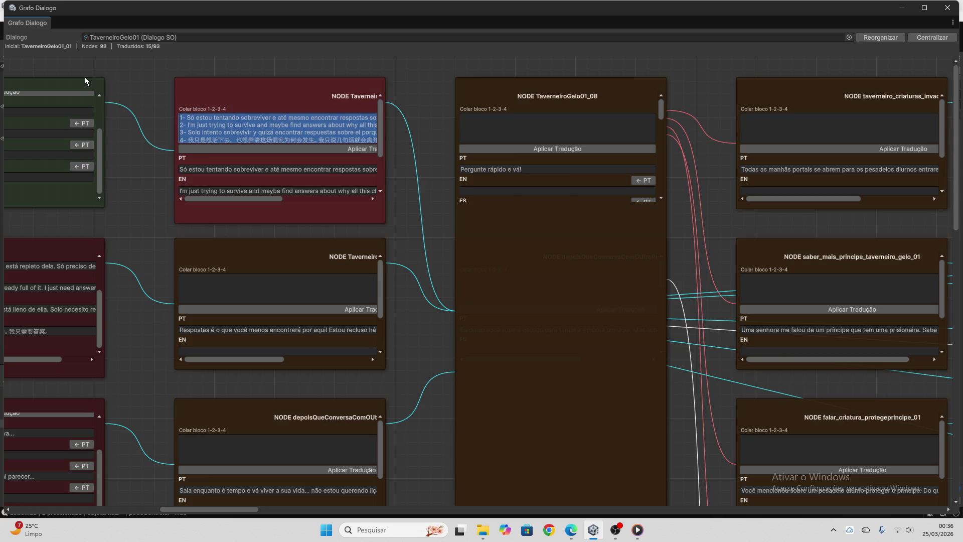
key("BackSpace")
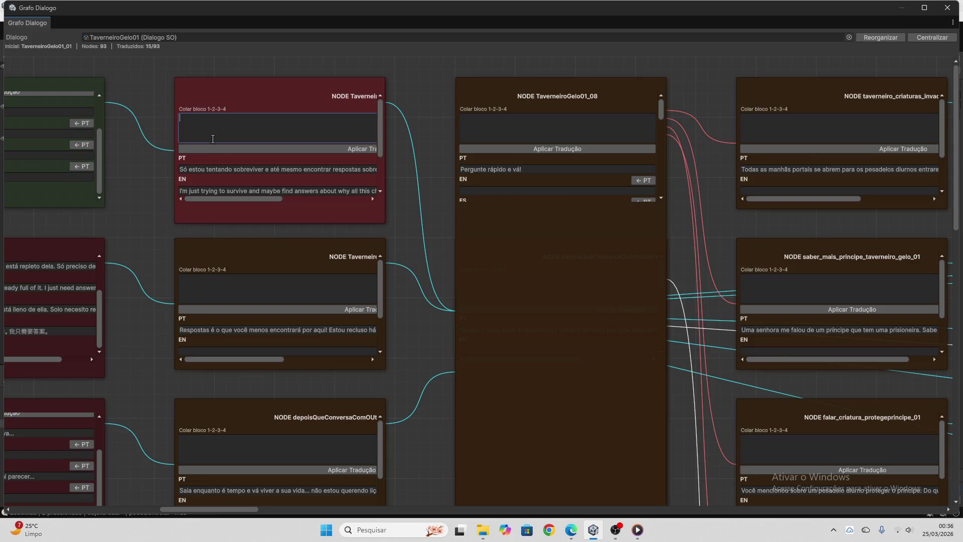
- Select the next node's Portuguese line and bring it to ChatGPT
scroll(233, 146, "down", 3)
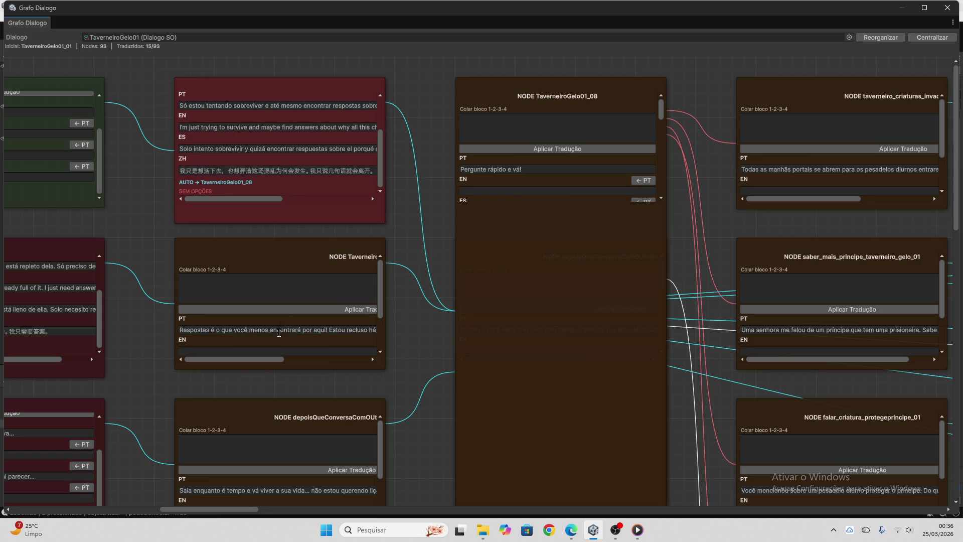
left_click(279, 330)
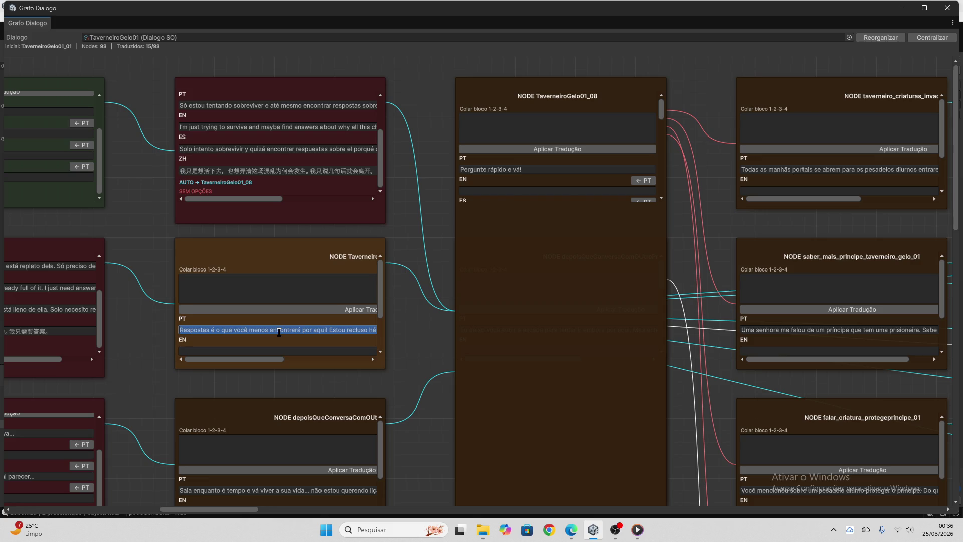
left_click(571, 530)
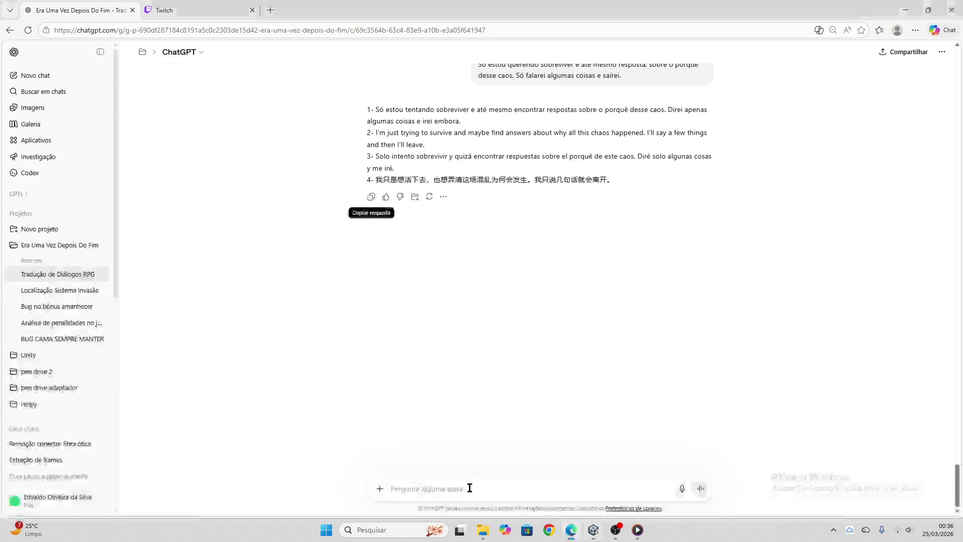
- Translate 'Respostas é o que você menos encontrará por aqui!…' into four languages and copy it
key("ctrl+v")
key("Return")
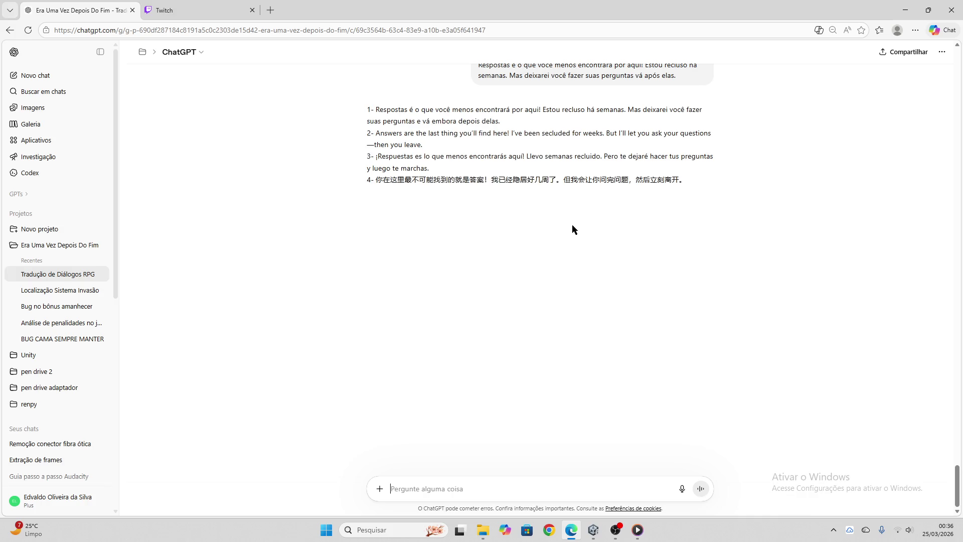
left_click(371, 197)
- Paste the copied translation block into the Respostas node's paste field in Unity
left_click(593, 530)
left_click(264, 294)
key("ctrl+v")
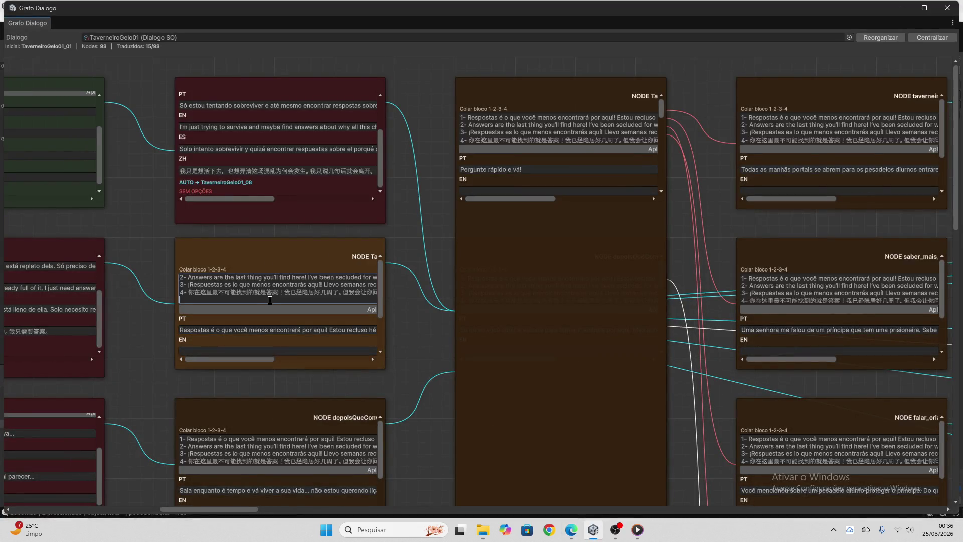
- Apply the translations to the 'Respostas…' node and clear the leftover Colar bloco text
left_click(315, 311)
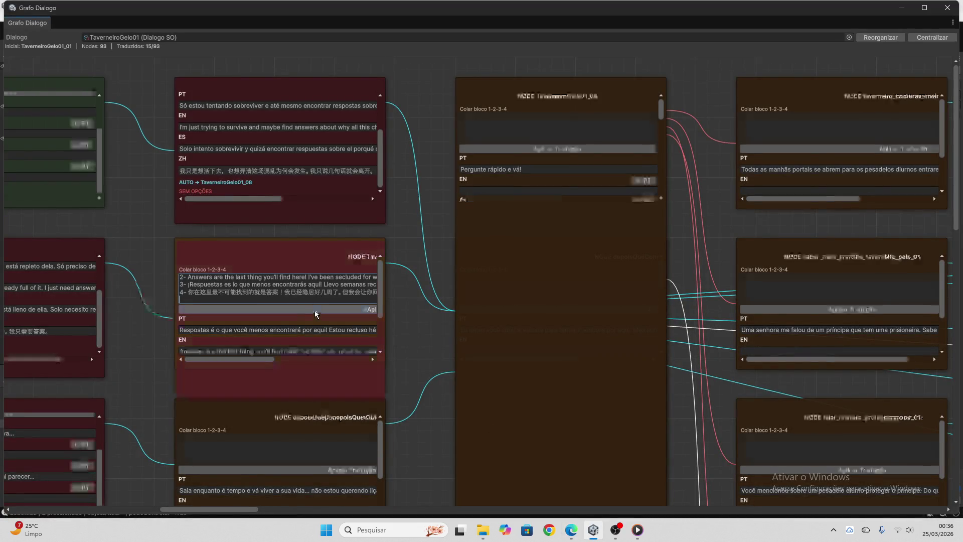
left_click(289, 290)
key("ctrl+a")
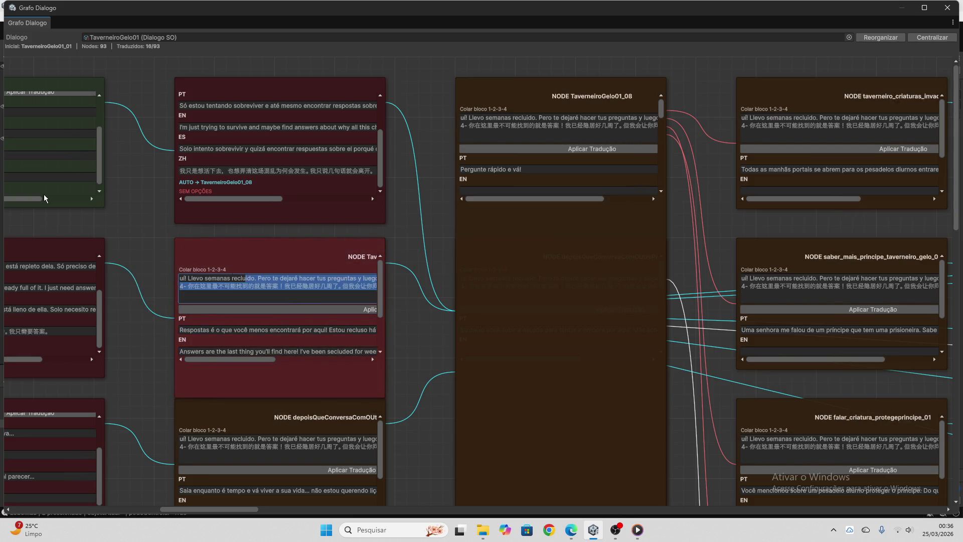
key("BackSpace")
- Copy the depoisQueConversa node's Portuguese line 'Saia enquanto é tempo…'
scroll(293, 301, "down", 3)
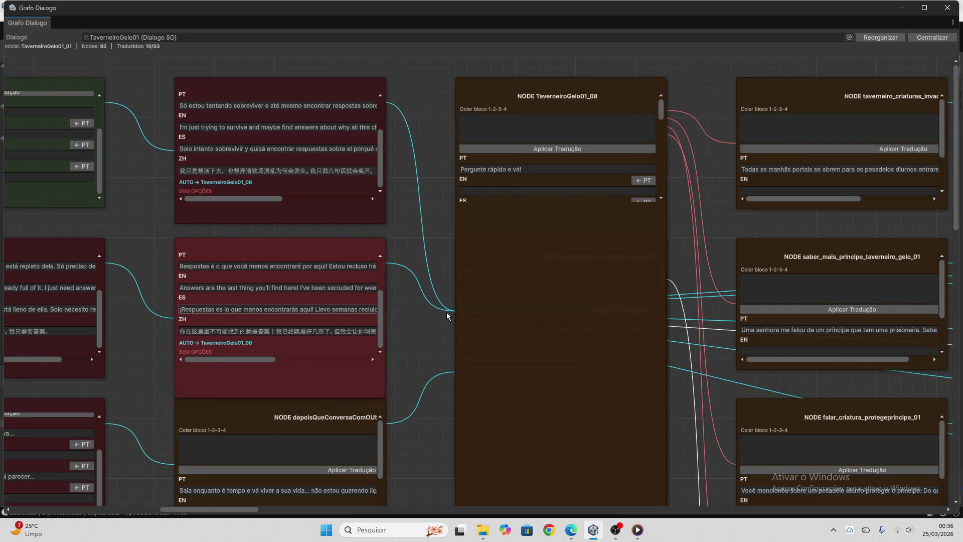
scroll(408, 315, "down", 5)
left_click(319, 369)
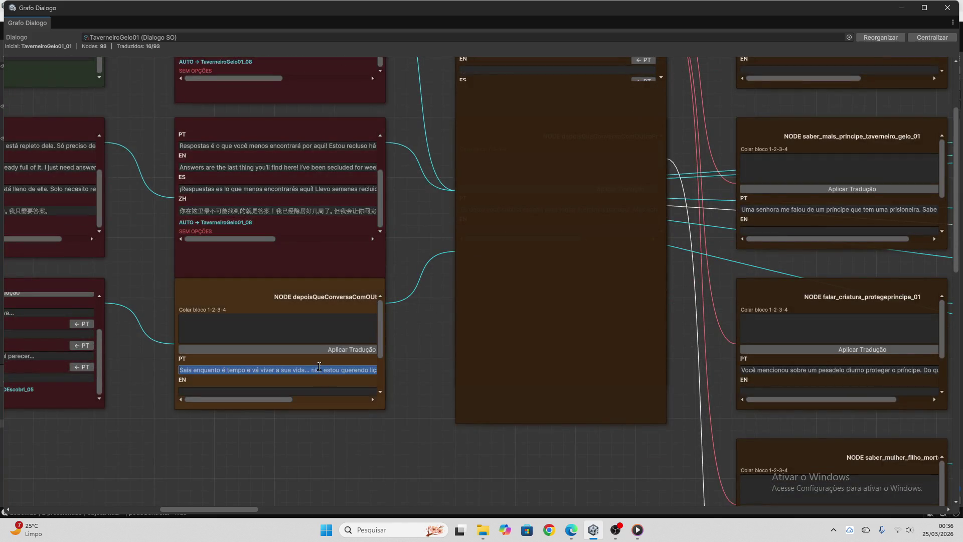
key("ctrl+c")
left_click(572, 529)
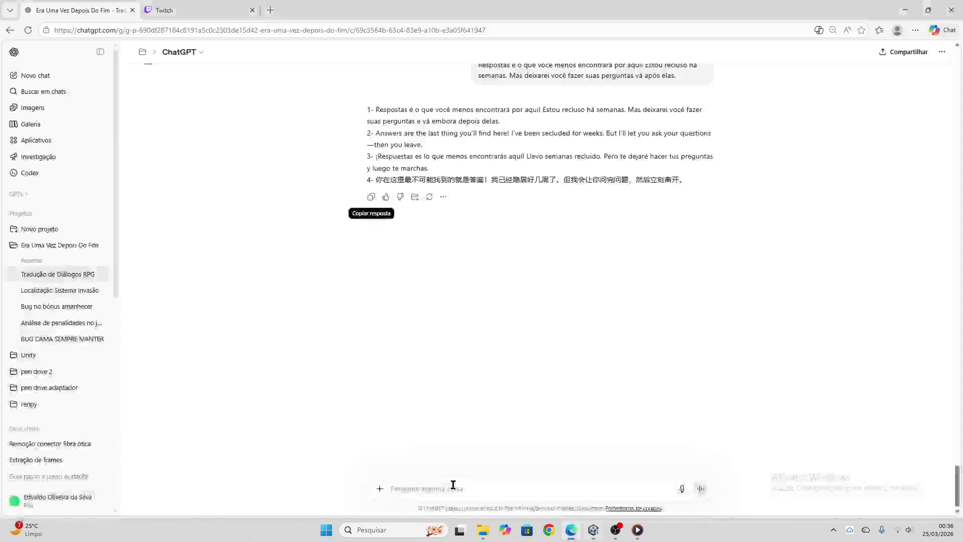
- Have ChatGPT translate 'Saia enquanto é tempo…' into numbered PT, EN, ES and ZH, and copy the reply
left_click(454, 484)
key("ctrl+v")
key("Return")
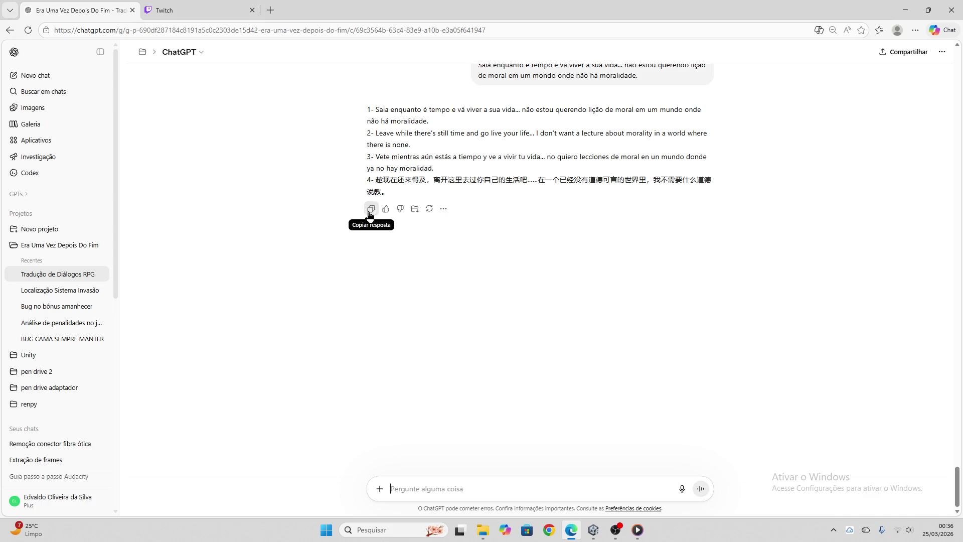
left_click(371, 210)
left_click(593, 531)
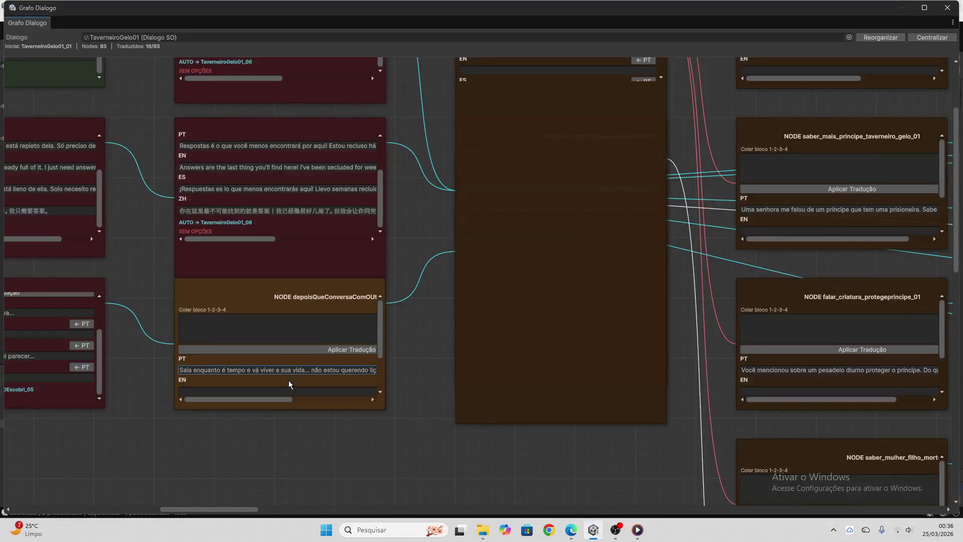
- Paste the four-language block into the 'Saia enquanto é tempo' node, apply it (17/93), and close the graph
left_click(270, 340)
key("ctrl+v")
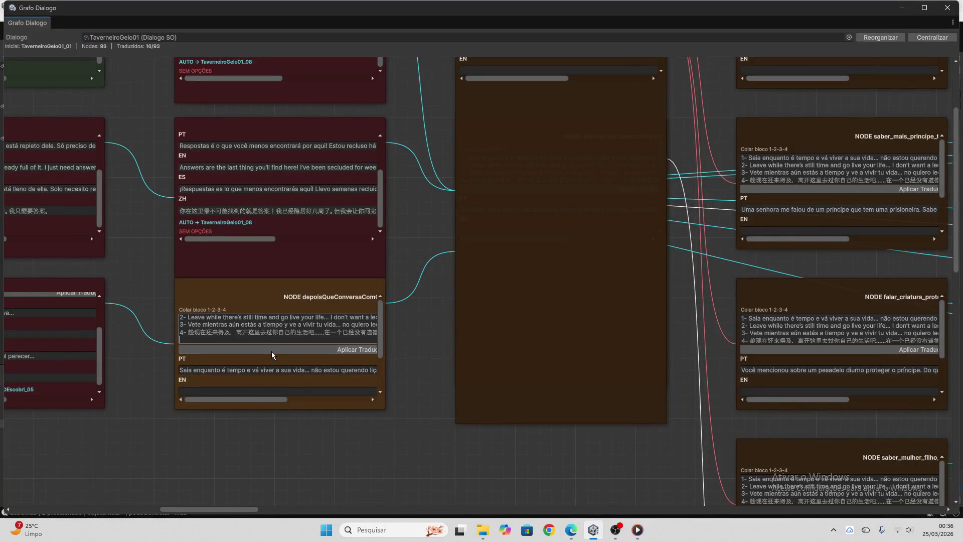
left_click(272, 351)
key("ctrl+a")
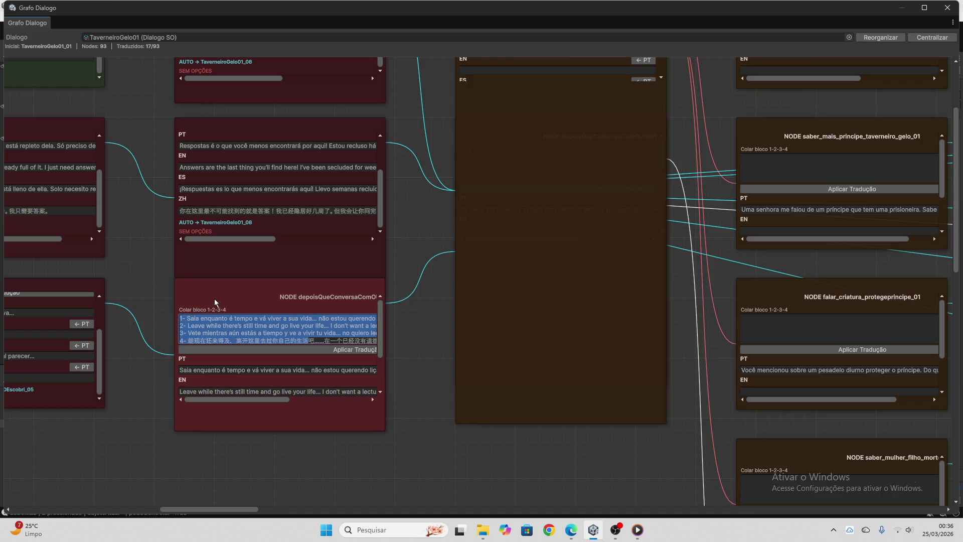
scroll(253, 332, "down", 3)
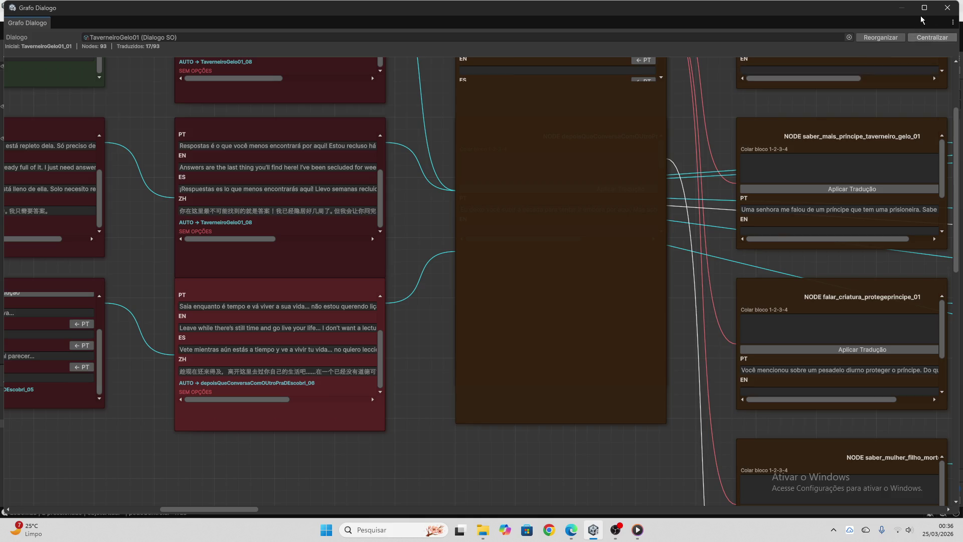
left_click(947, 8)
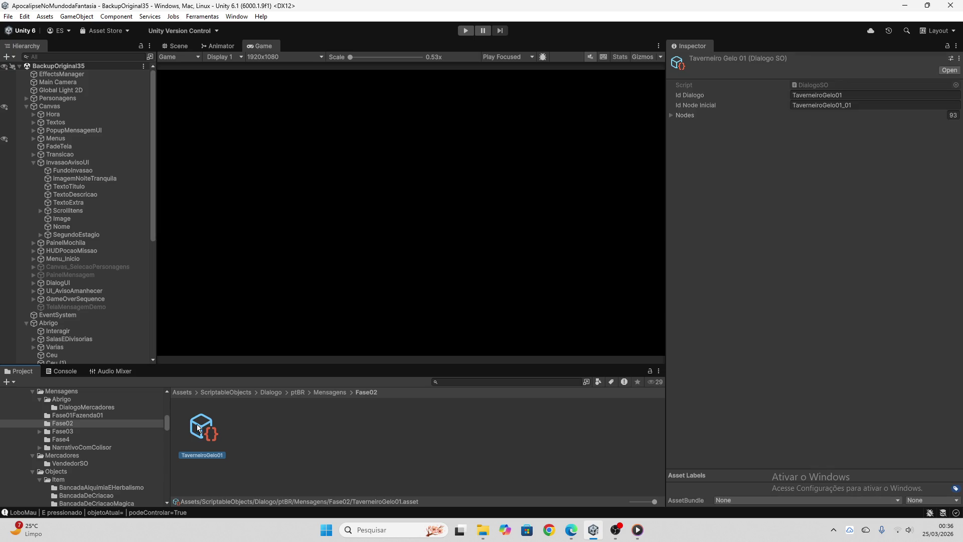
- Inspect a node's stored Texto translations under the TaverneiroGelo01 asset's Nodes list
left_click(176, 47)
left_click(257, 46)
left_click(678, 115)
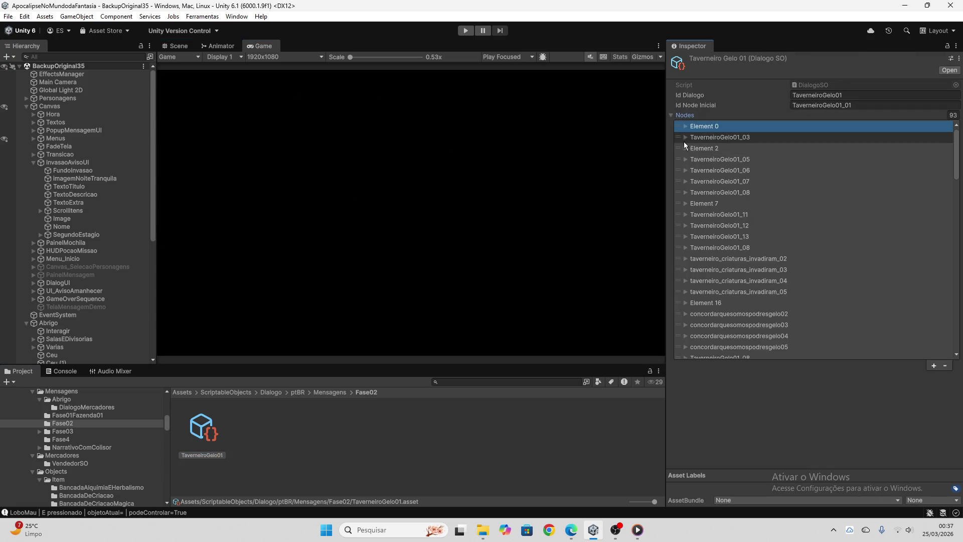
left_click(686, 137)
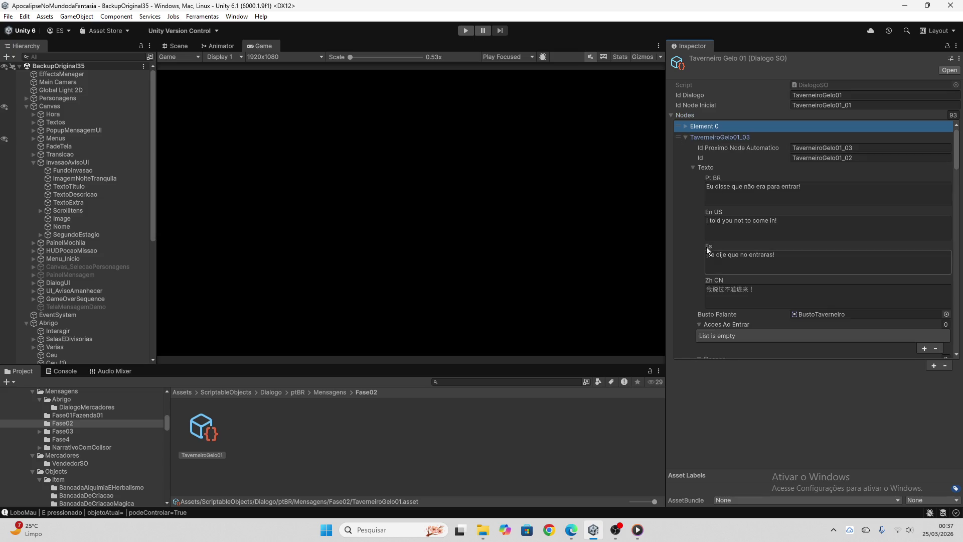
scroll(692, 279, "down", 1)
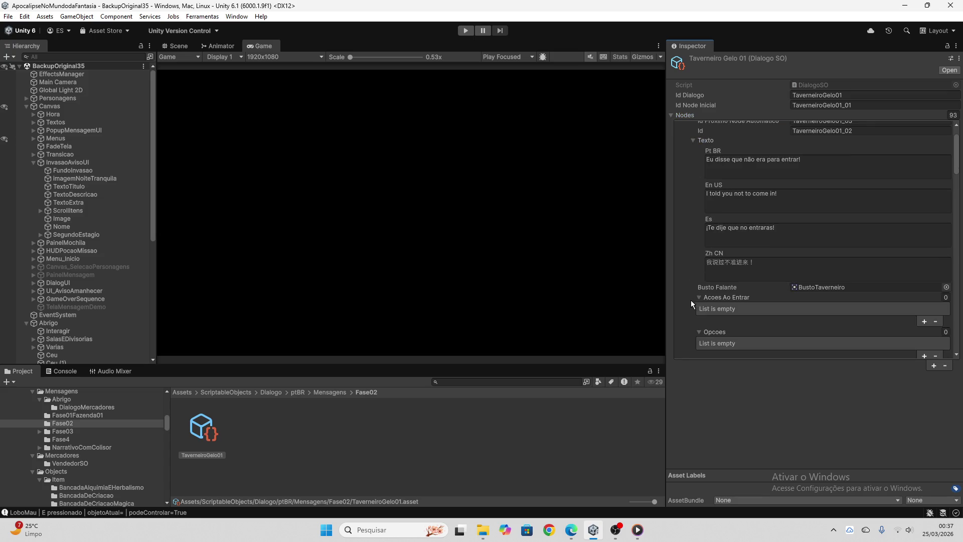
scroll(691, 185, "up", 1)
left_click(686, 138)
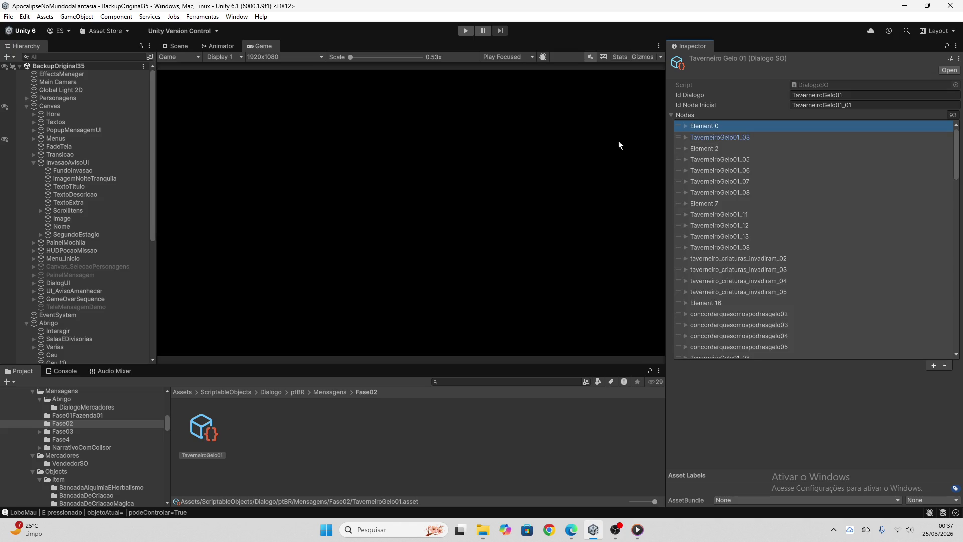
- Deselect the asset and reopen Grafo Dialogo from the Ferramentas menu
left_click(317, 416)
left_click(202, 16)
left_click(205, 28)
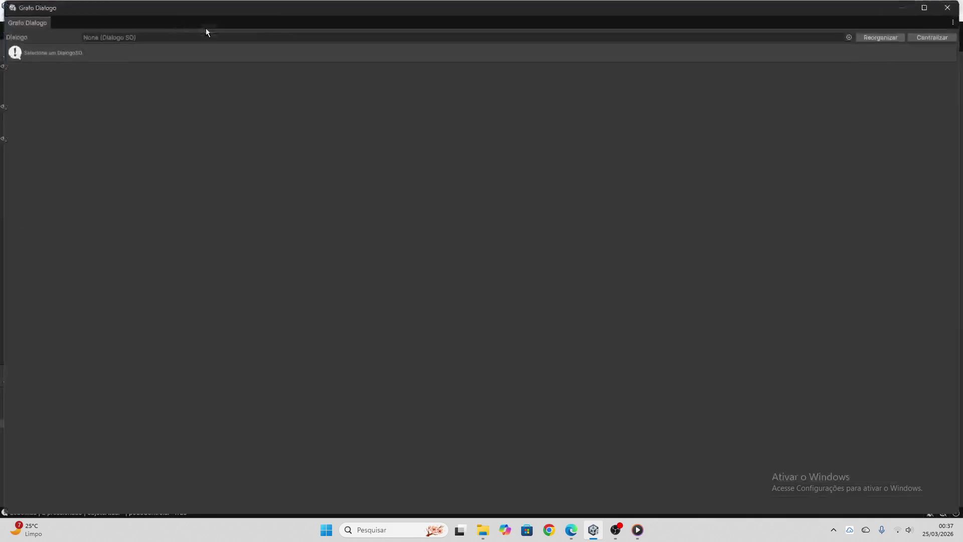
- Load the TaverneiroGelo01 dialogue into the graph and pan to node TaverneiroGelo01_08
left_click(849, 37)
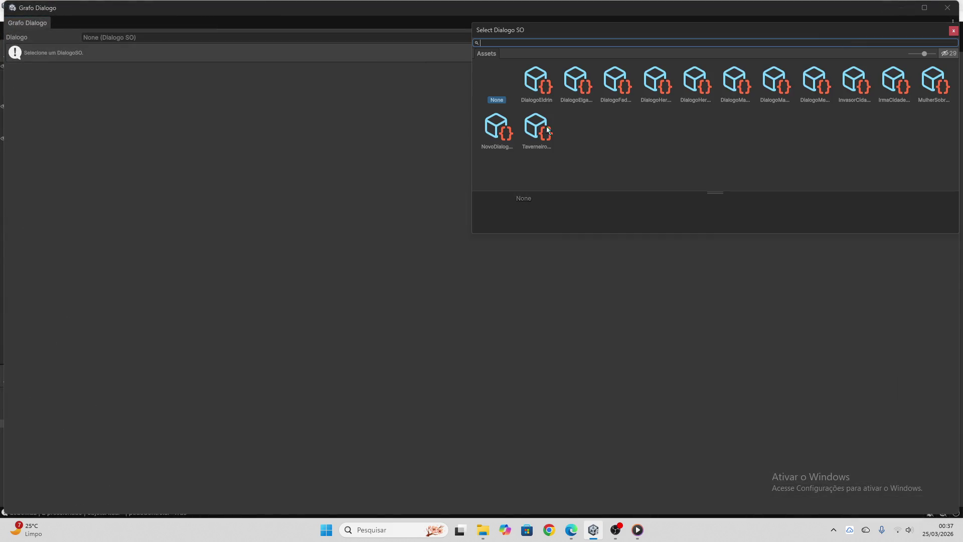
double_click(548, 130)
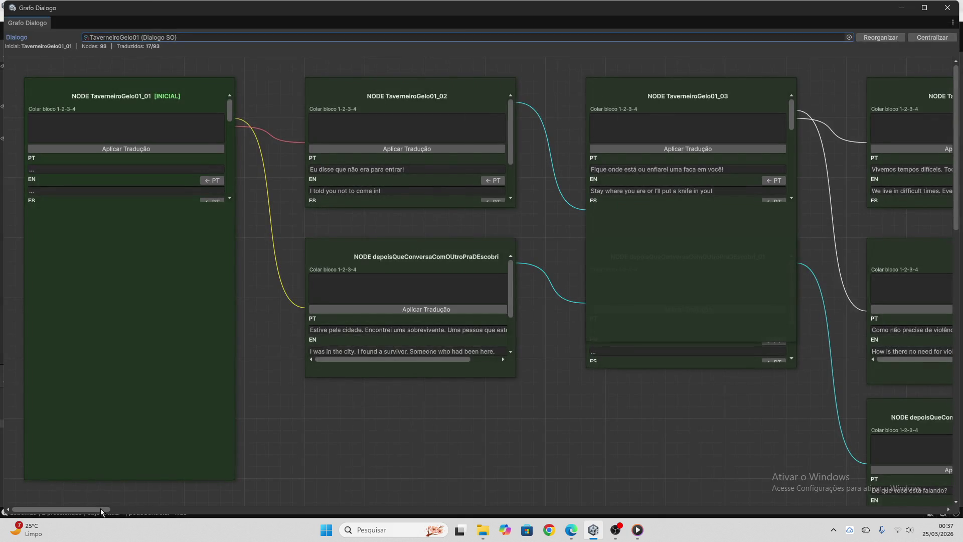
mouse_move(101, 507)
left_mouse_down()
mouse_move(194, 522)
mouse_move(283, 509)
left_mouse_up()
scroll(561, 282, "down", 3)
scroll(288, 402, "up", 3)
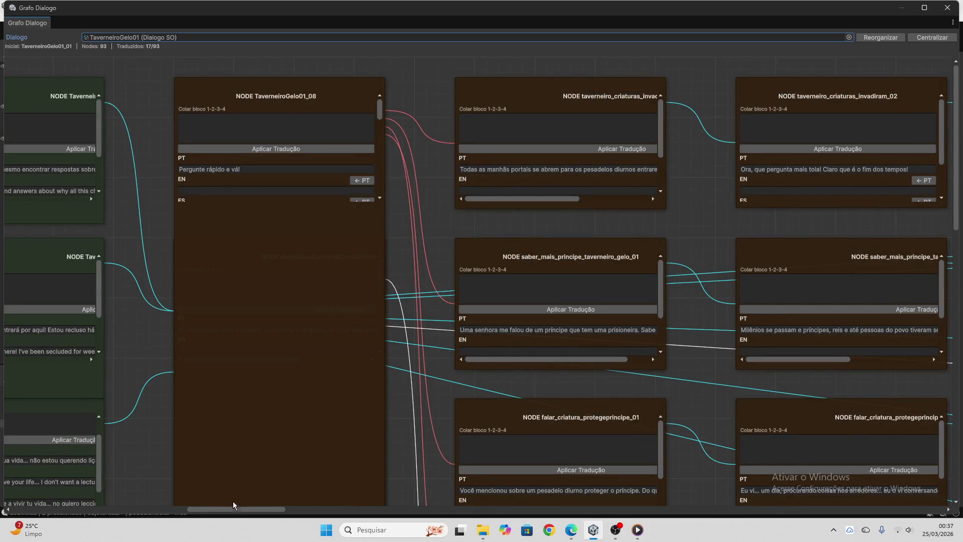
left_click_drag(235, 509, 226, 508)
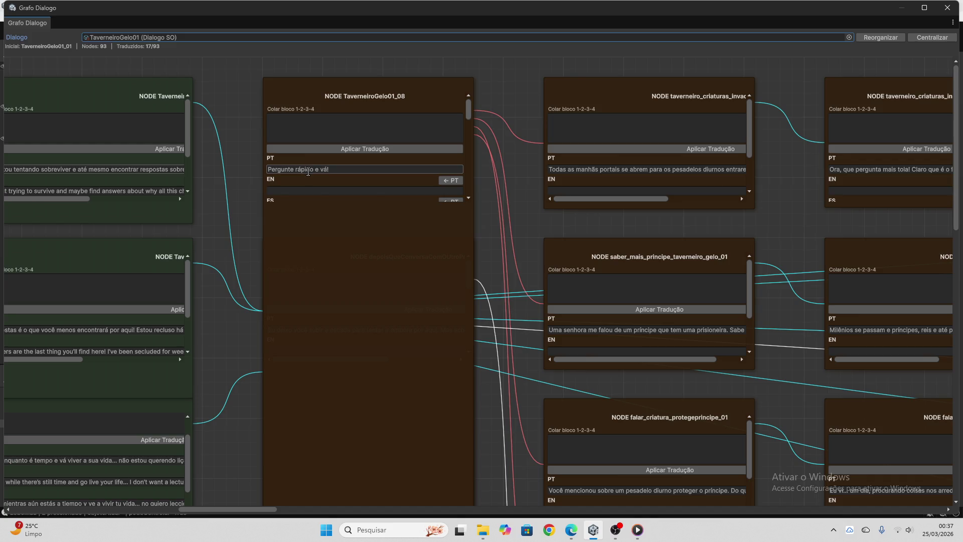
- Get ChatGPT's four-language translation of 'Pergunte rápido e vá!' and copy it
left_click(352, 169)
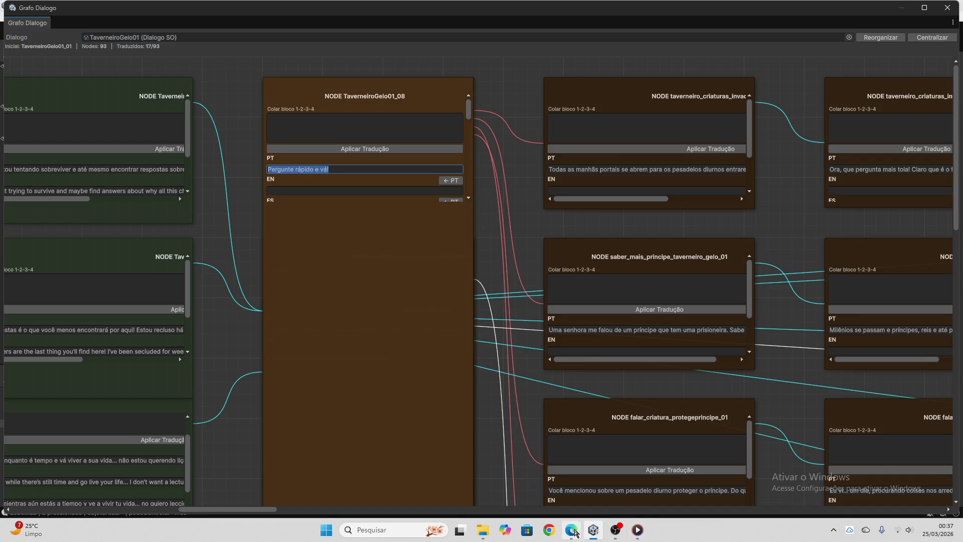
left_click(571, 530)
key("ctrl+v")
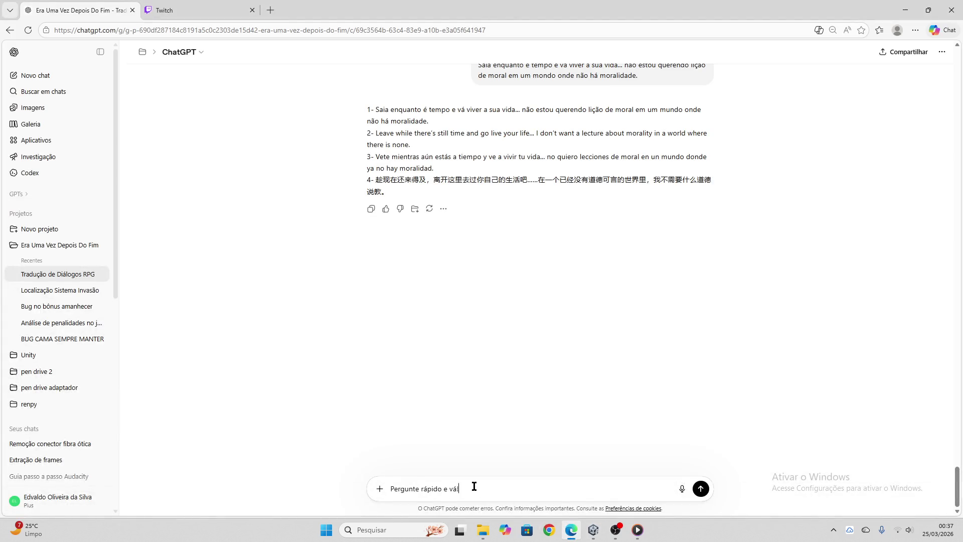
key("Return")
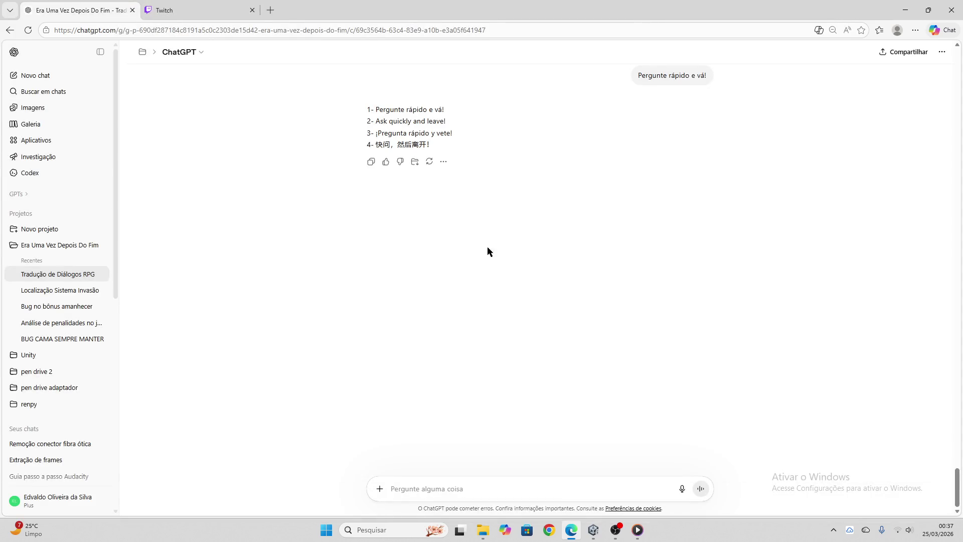
left_click(371, 161)
left_click(594, 530)
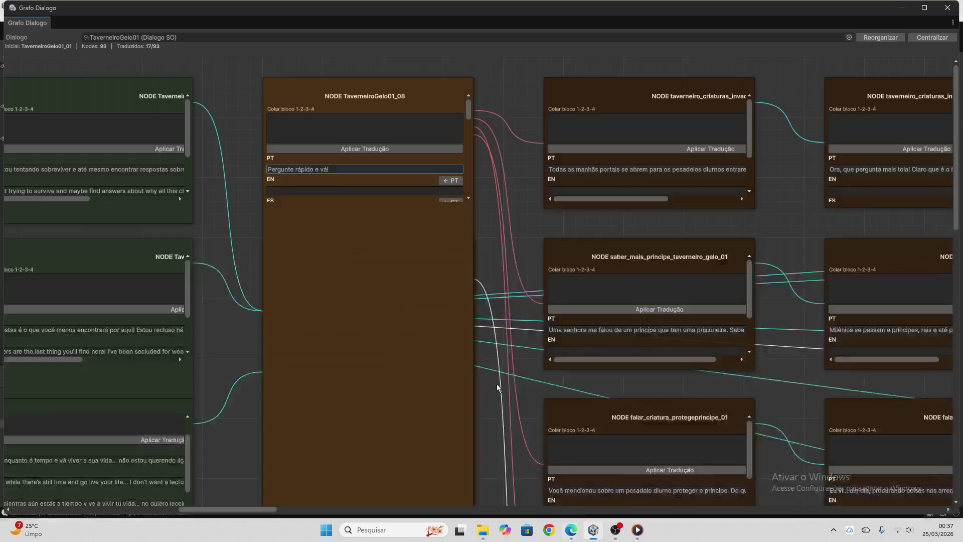
- Apply the pasted EN, ES and ZH translations to node TaverneiroGelo01_08 and clear the paste field
left_click(350, 118)
key("ctrl+v")
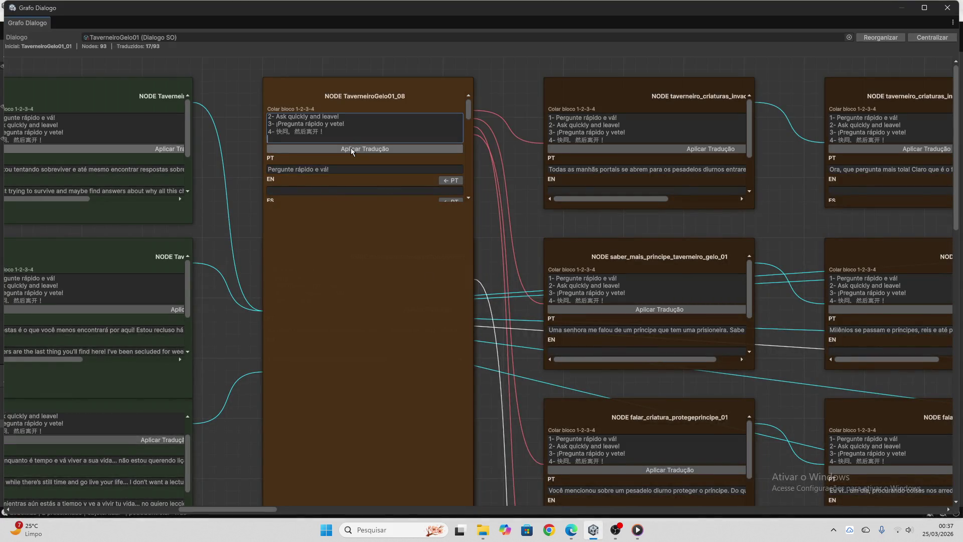
left_click(351, 147)
left_click_drag(347, 138, 238, 91)
key("BackSpace")
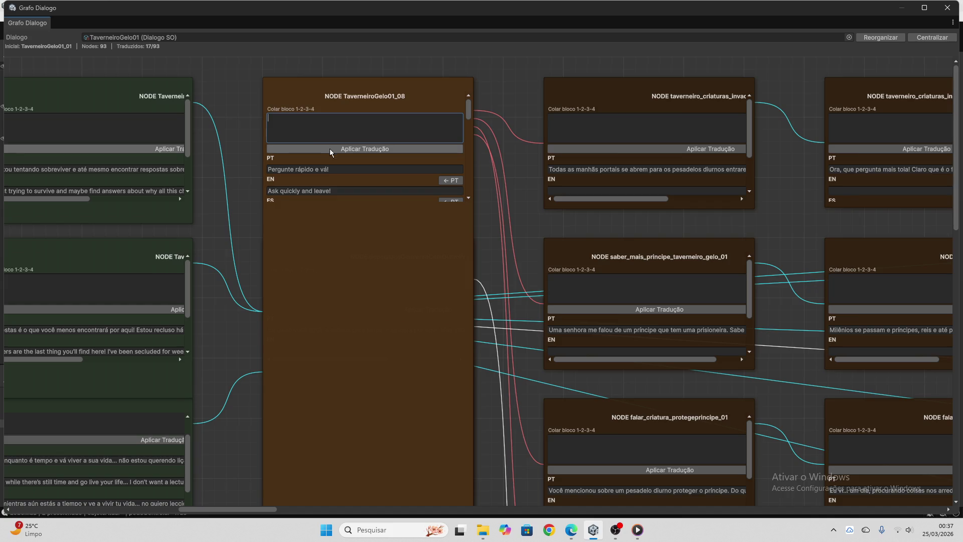
- Translate Opção 1's 'Sobre as criaturas que invadiram nosso mundo' in ChatGPT and copy the reply
scroll(343, 161, "down", 1)
scroll(343, 160, "down", 5)
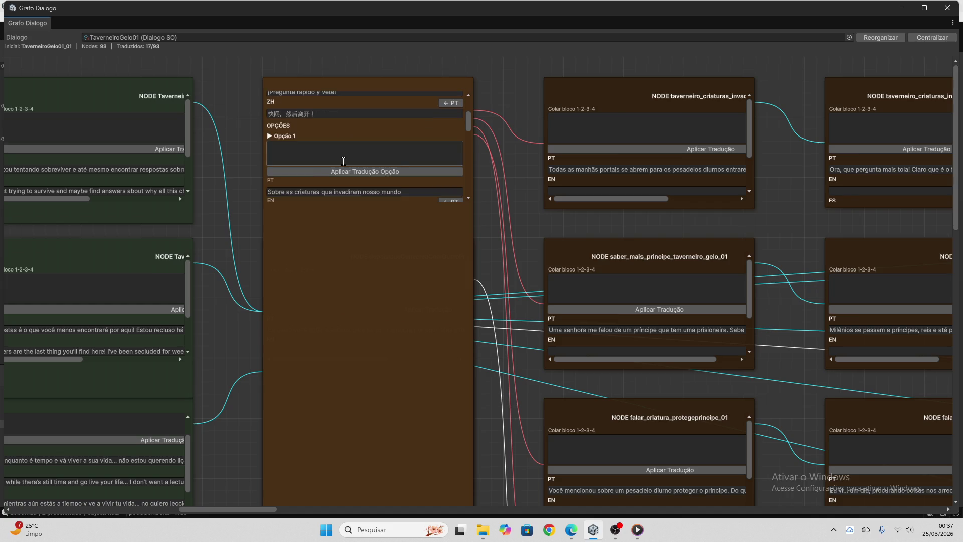
left_click(343, 160)
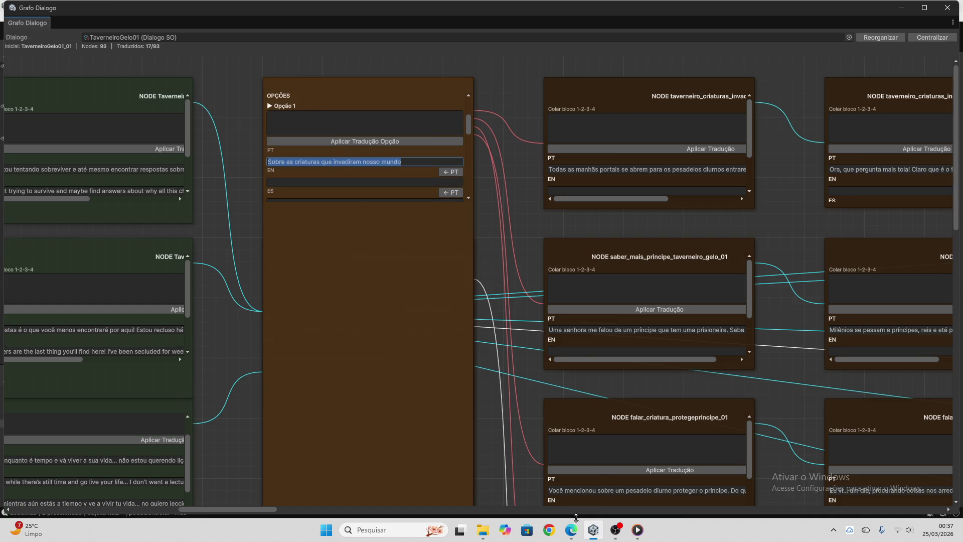
left_click(571, 530)
left_click(472, 488)
key("ctrl+v")
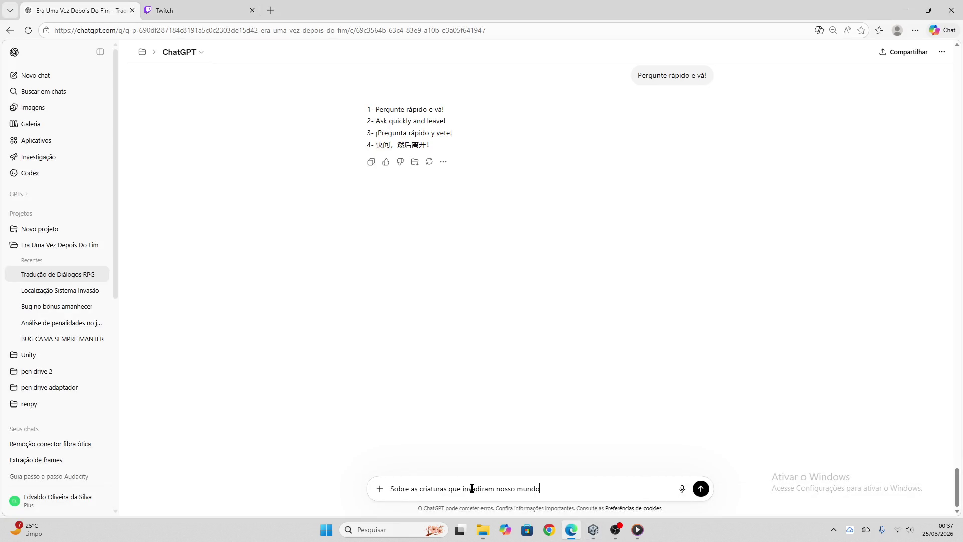
key("Return")
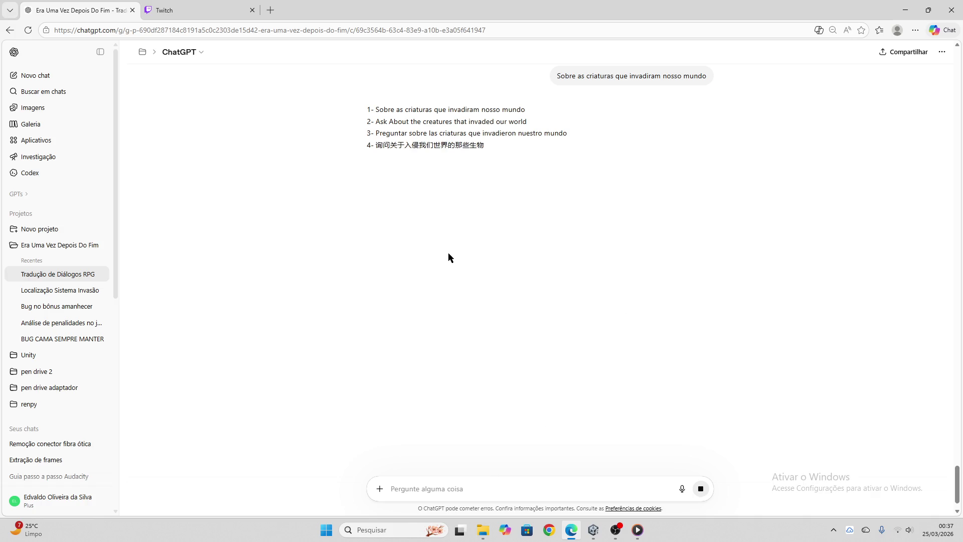
left_click(371, 162)
- Paste the translation block into Opção 1 and apply its EN, ES and ZH texts
left_click(594, 530)
left_click(341, 123)
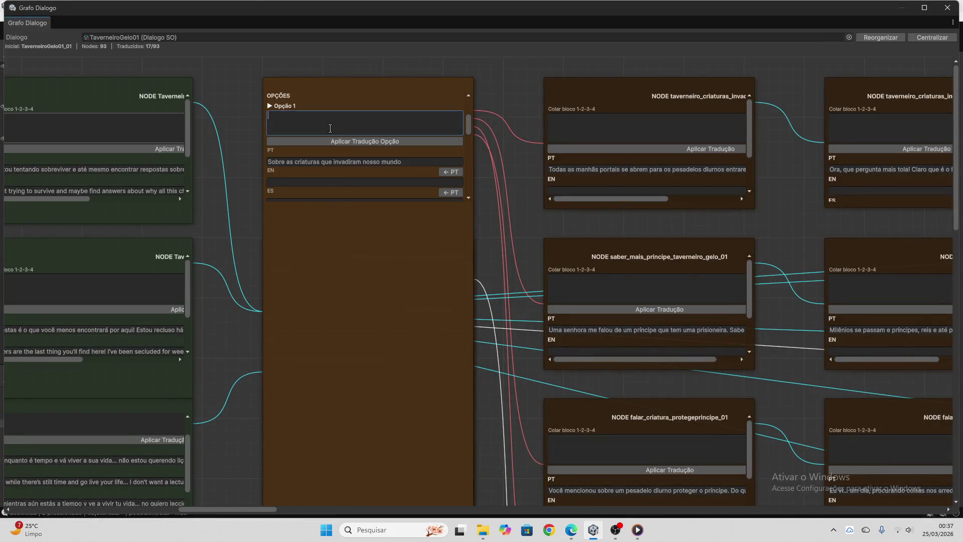
key("ctrl+v")
left_click(345, 142)
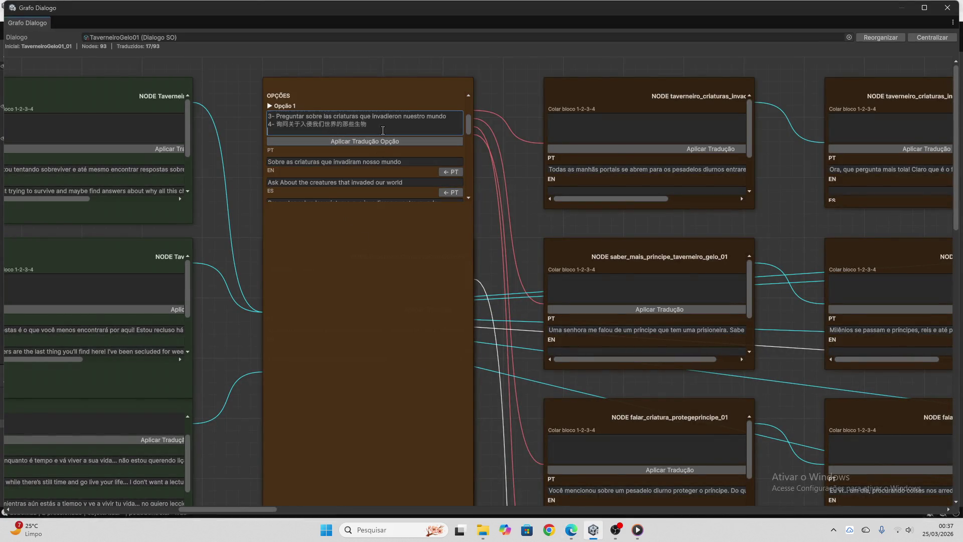
- Translate Opção 2's 'Ouvi falar de um príncipe…' in ChatGPT and copy the answer
scroll(381, 156, "down", 3)
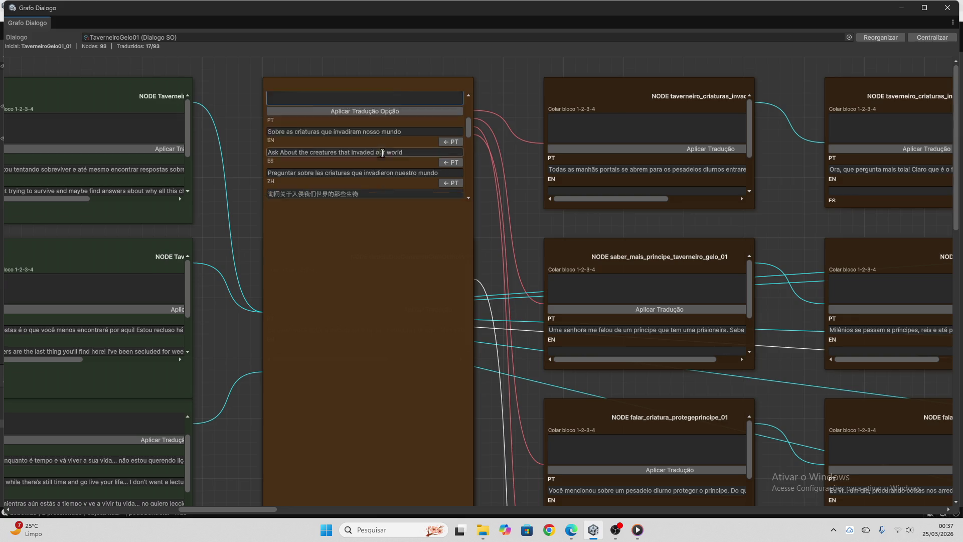
scroll(352, 169, "down", 1)
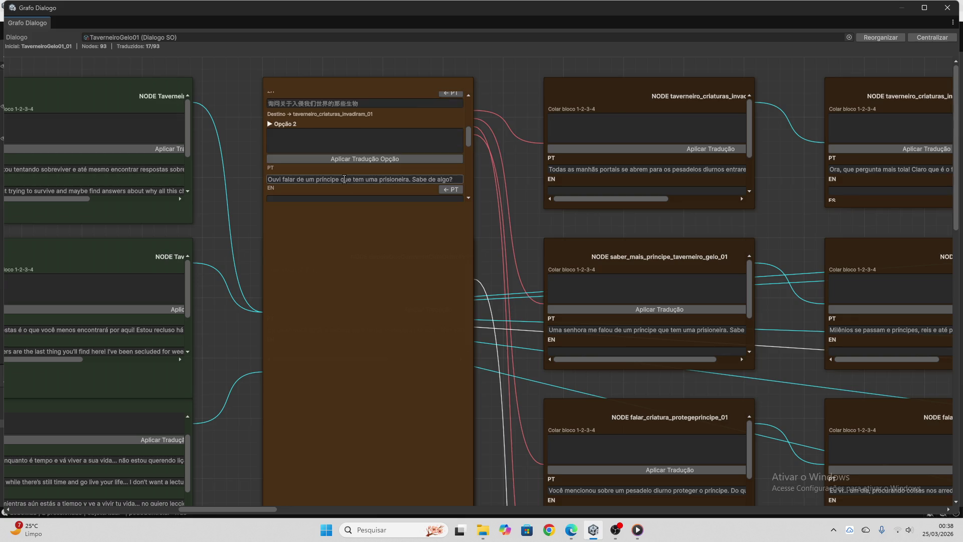
left_click(344, 179)
scroll(351, 173, "down", 1)
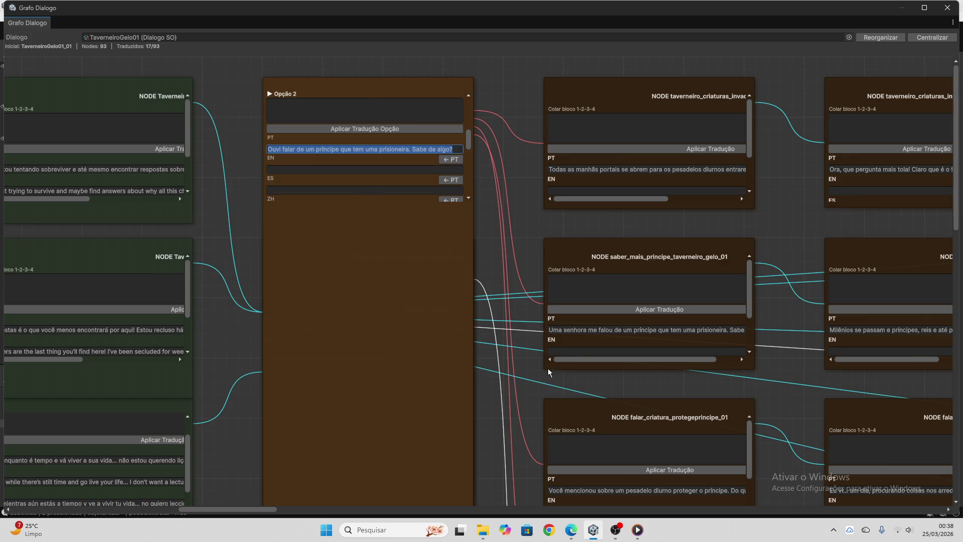
left_click(571, 530)
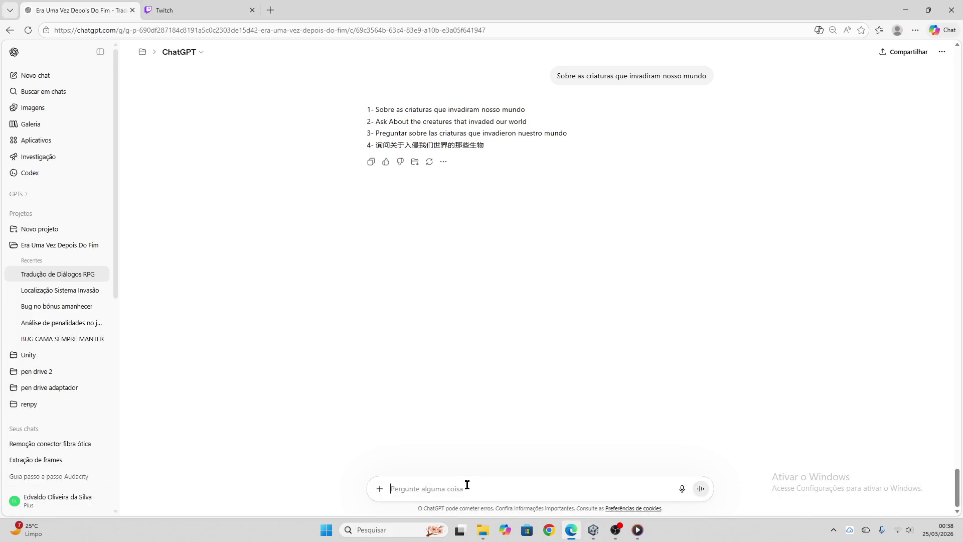
key("ctrl+v")
key("Return")
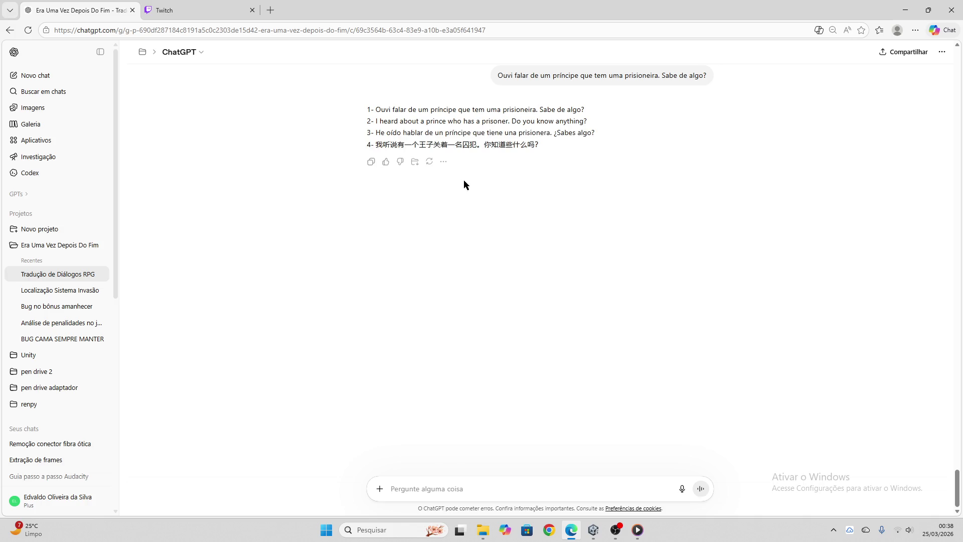
left_click(371, 162)
left_click(593, 530)
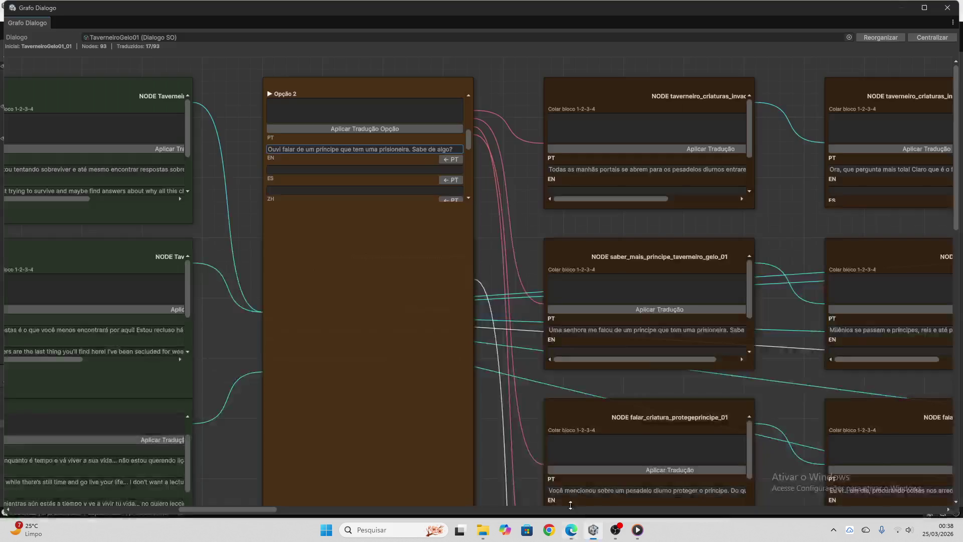
- Apply the pasted translations to Opção 2's language fields and empty its paste box
left_click(331, 108)
key("ctrl+b")
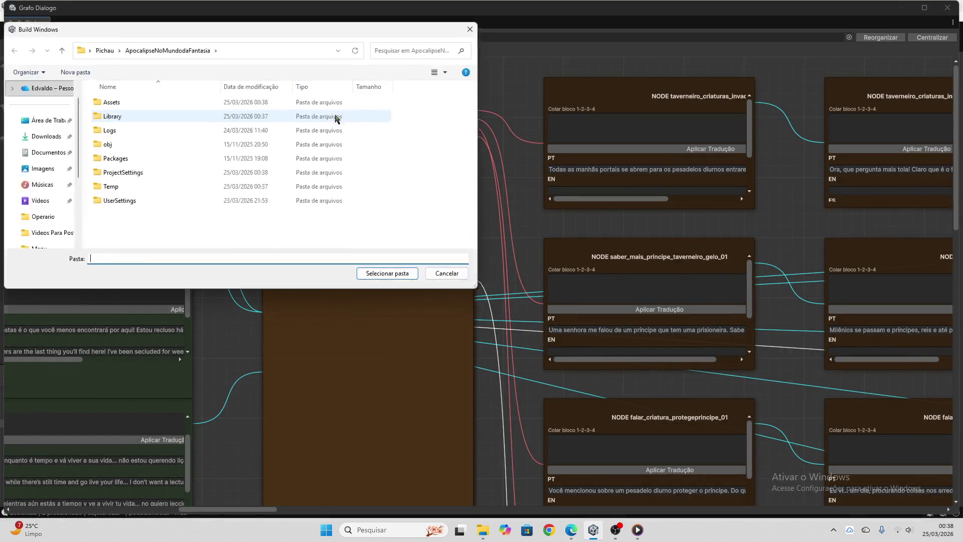
left_click(447, 273)
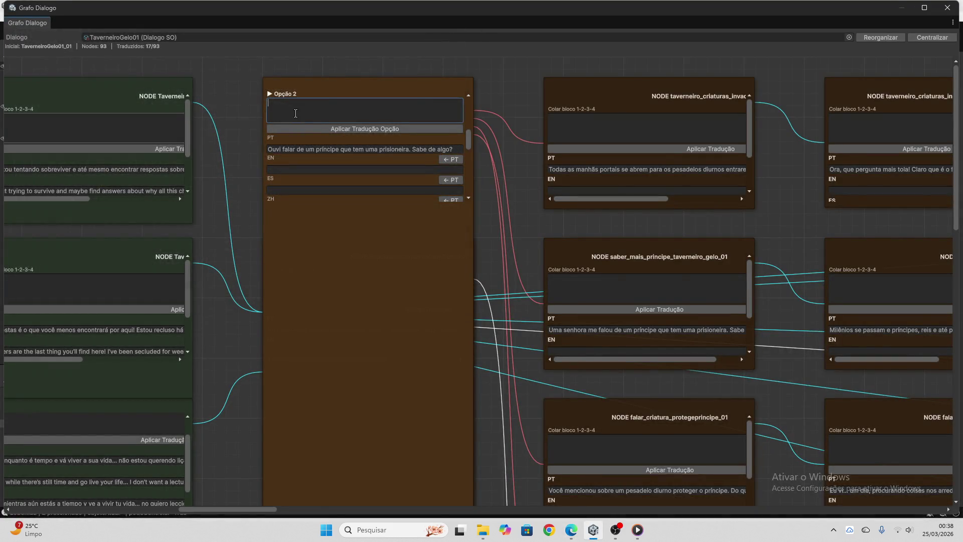
key("ctrl+v")
left_click(333, 129)
key("ctrl+a")
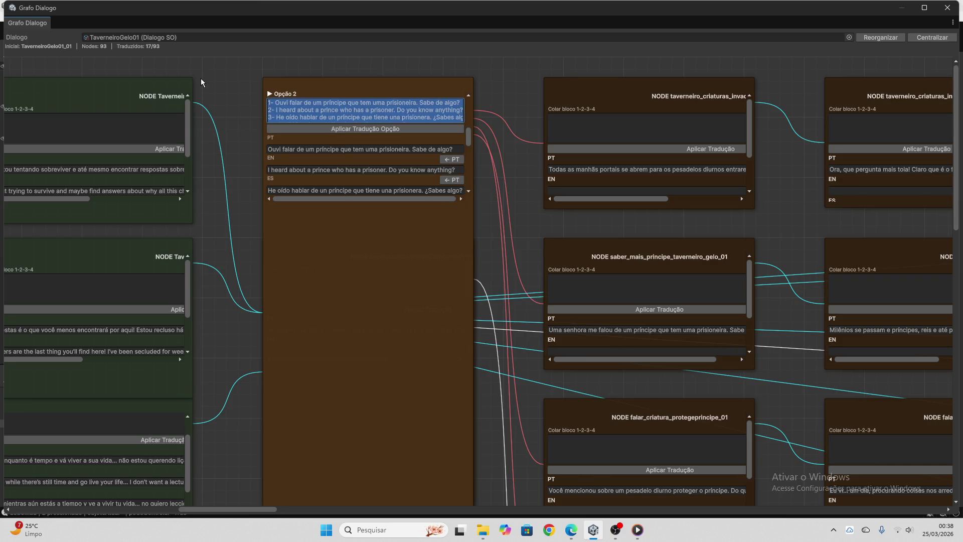
key("Delete")
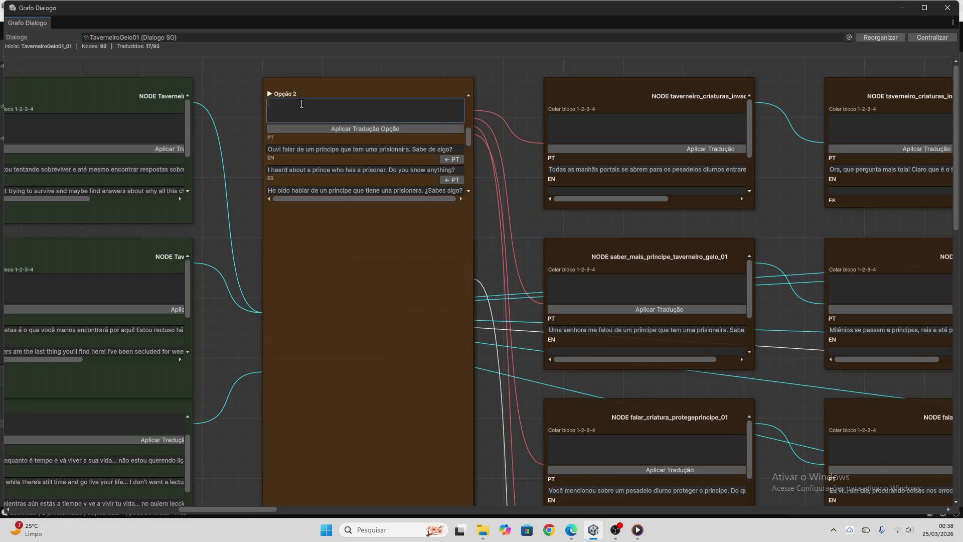
- Copy Opção 3's Portuguese question and paste it into the ChatGPT message box
scroll(311, 120, "up", 2)
scroll(330, 151, "down", 1)
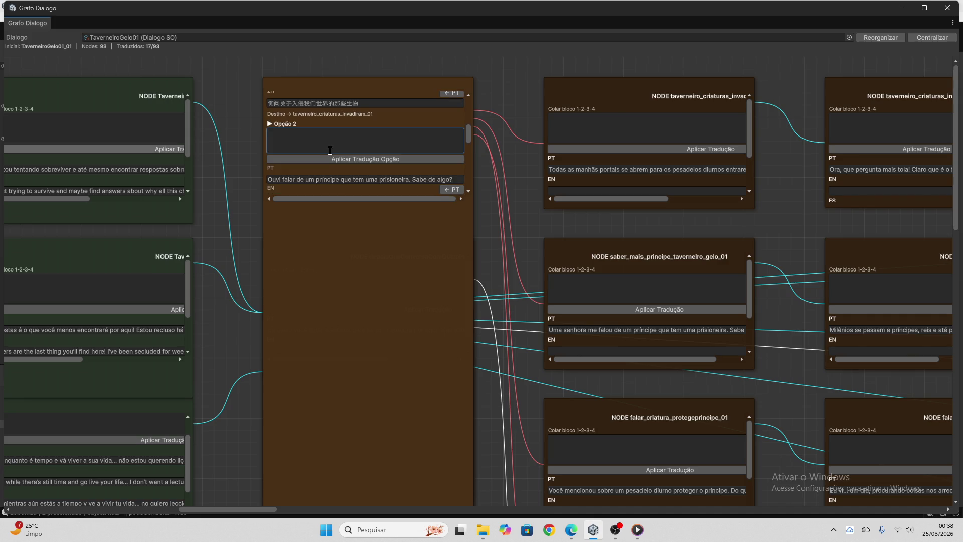
scroll(330, 150, "down", 1)
scroll(331, 153, "down", 3)
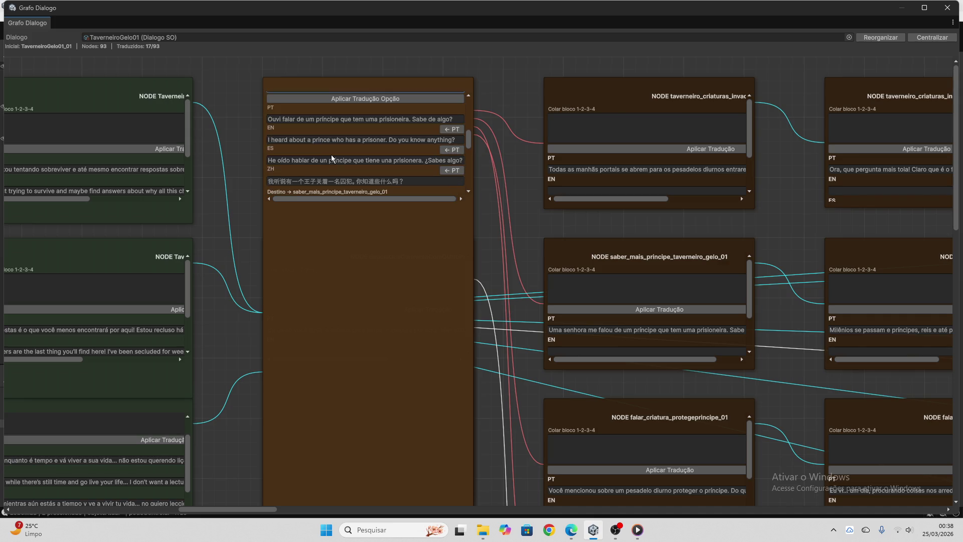
scroll(331, 155, "down", 1)
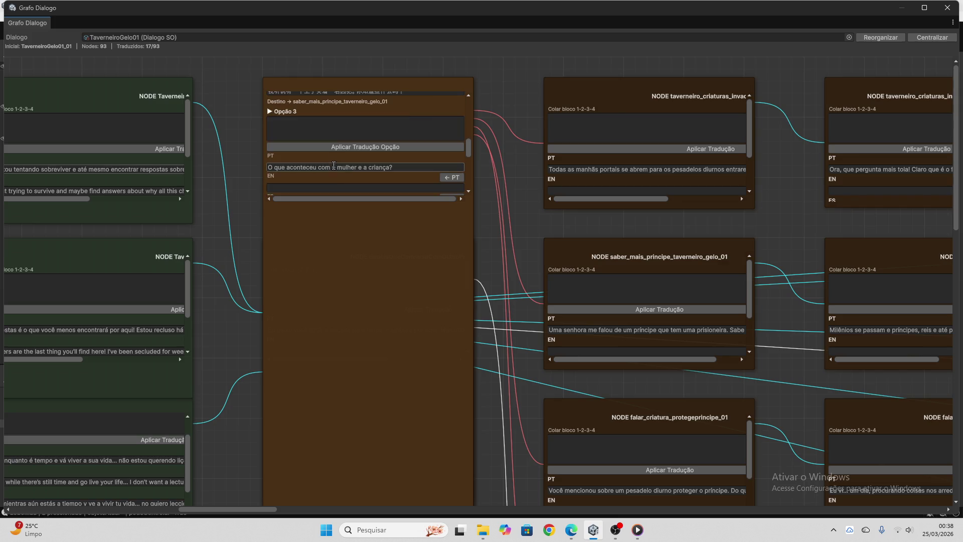
left_click(336, 167)
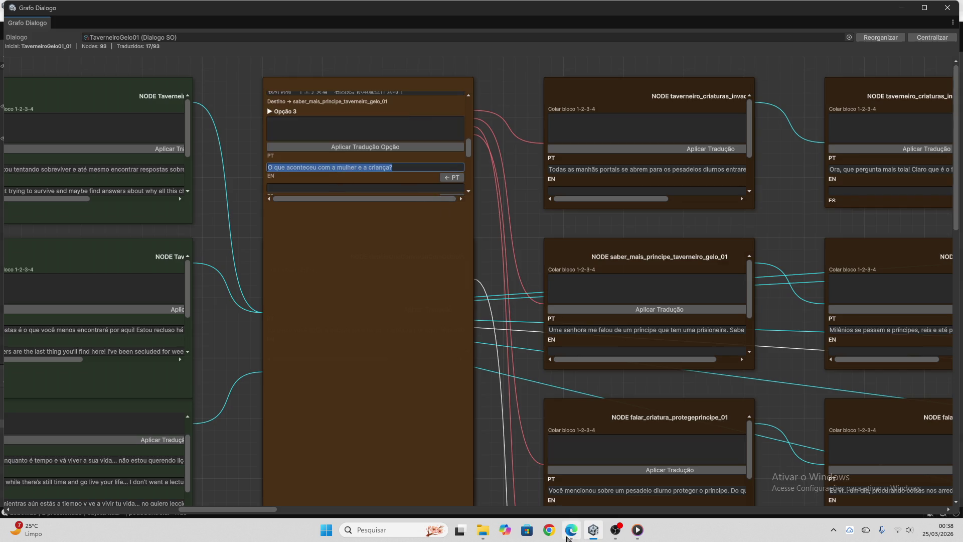
left_click(568, 538)
left_click(443, 479)
key("ctrl+v")
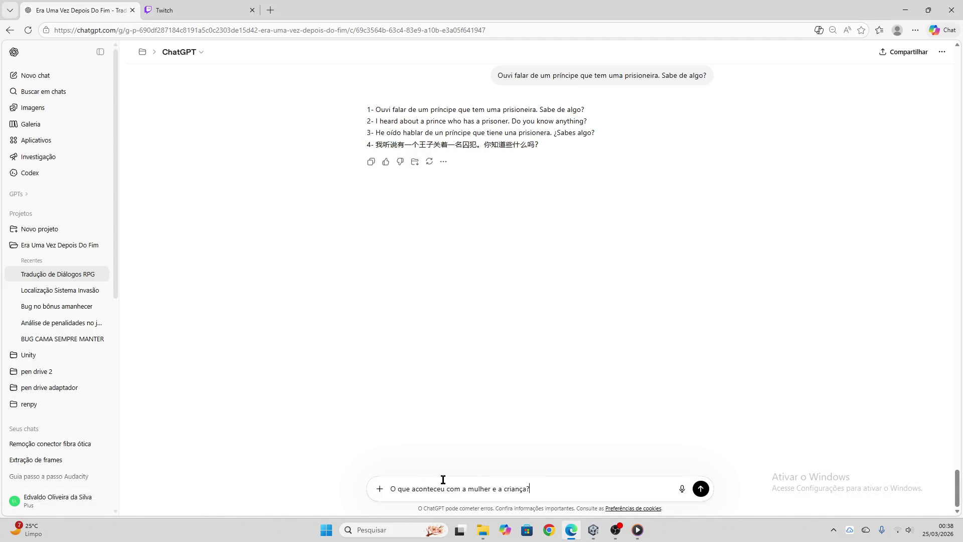
- Send 'O que aconteceu com a mulher e a criança?' for translation, copy the answer, and focus Opção 3's box
key("Return")
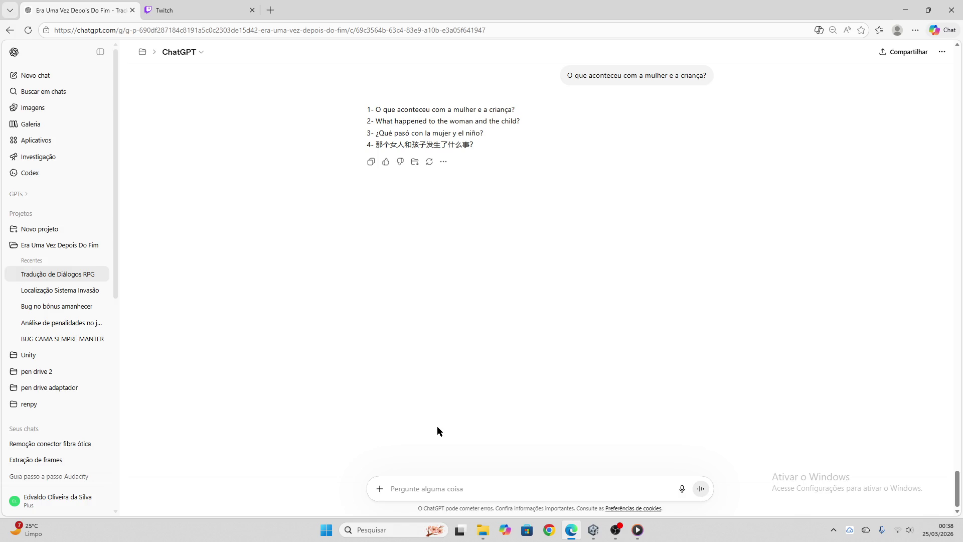
left_click(371, 161)
left_click(592, 536)
left_click(356, 126)
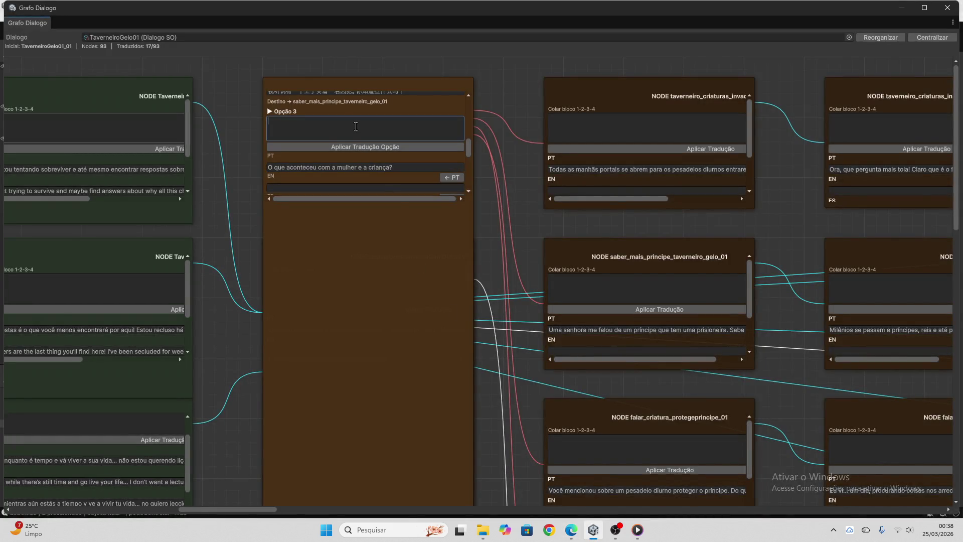
- Paste and apply the translations to Opção 3, adding 'What happened to the woman and the child?'
key("ctrl+v")
left_click(359, 147)
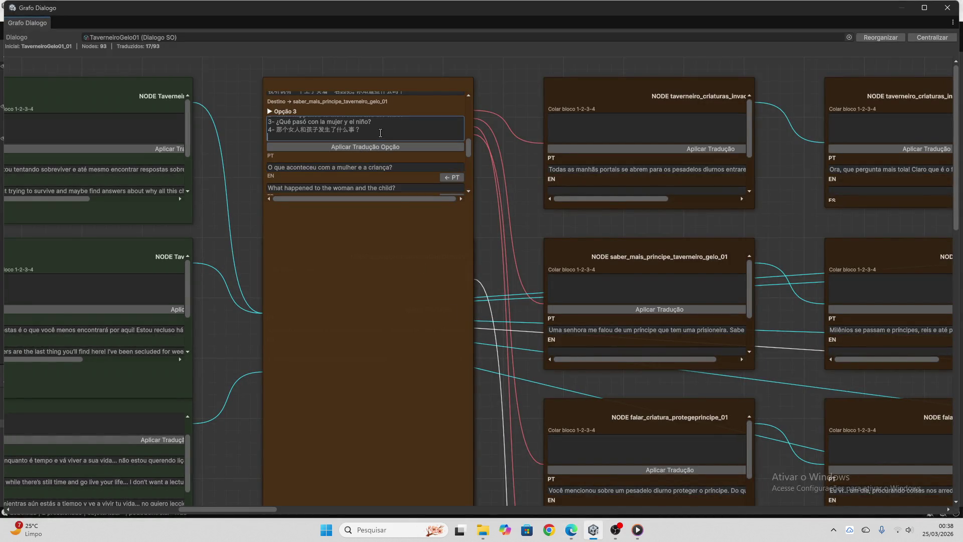
left_click(351, 204)
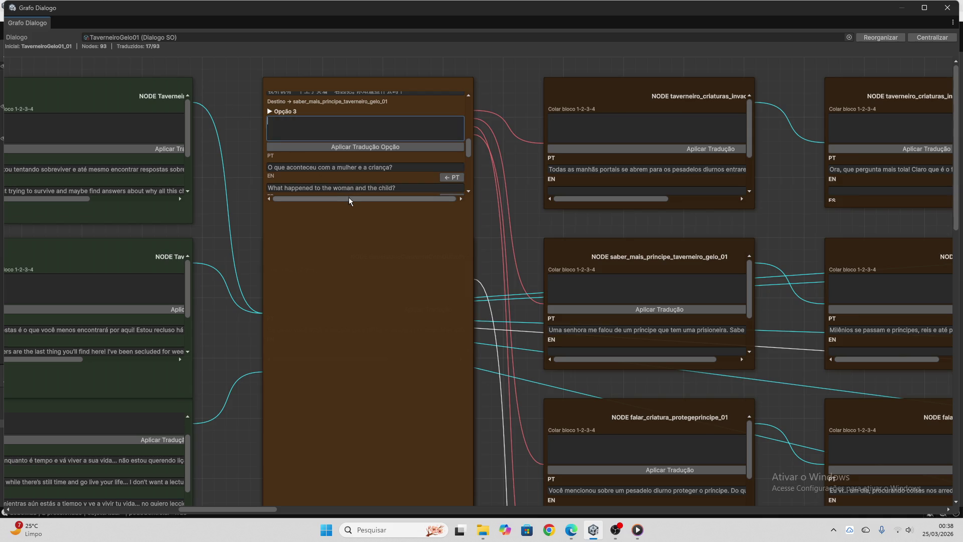
- Copy Opção 4's Portuguese question for ChatGPT
scroll(369, 158, "down", 3)
scroll(368, 158, "down", 3)
left_click(368, 155)
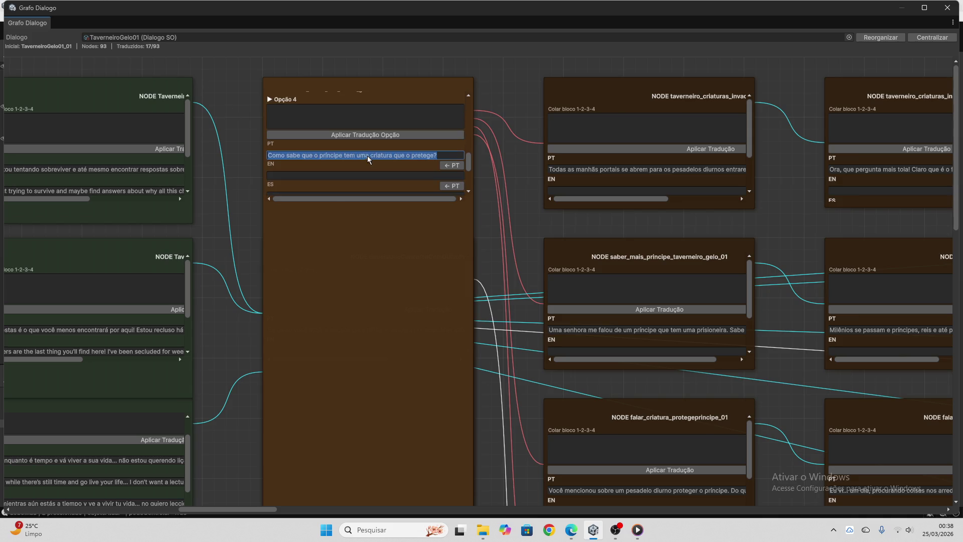
left_click(571, 530)
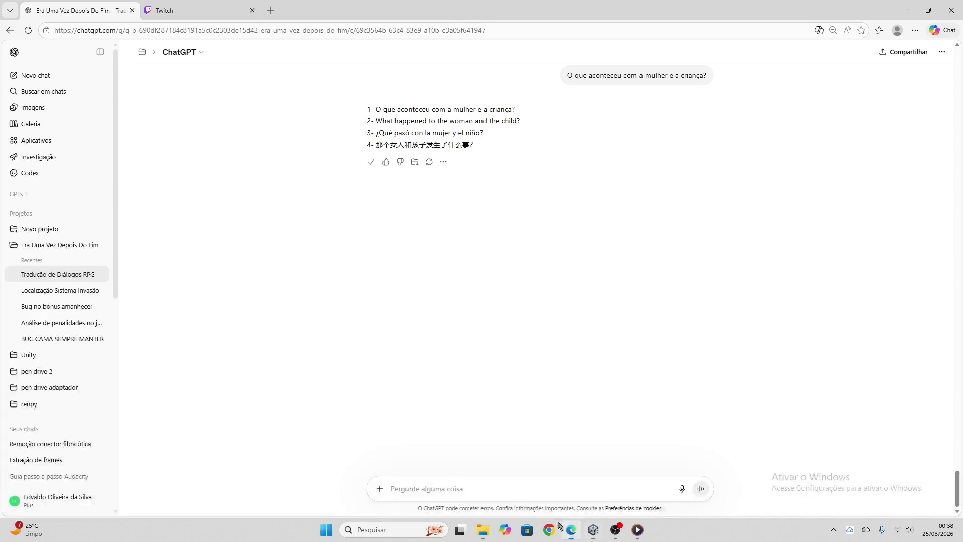
- Send Opção 4's question 'Como sabe que o príncipe tem uma criatura que o protege?' to ChatGPT for translation
left_click(488, 488)
key("ctrl+v")
key("Return")
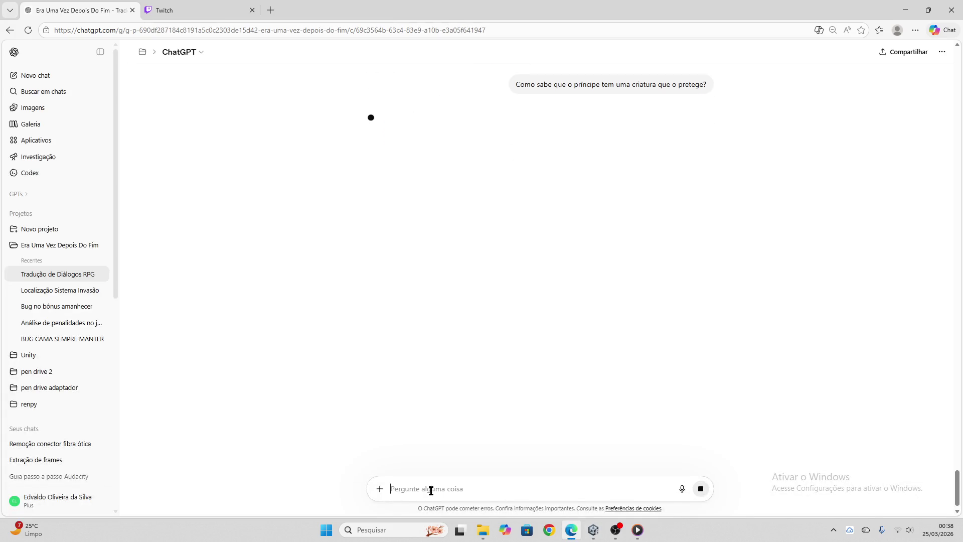
left_click(176, 4)
left_click(81, 10)
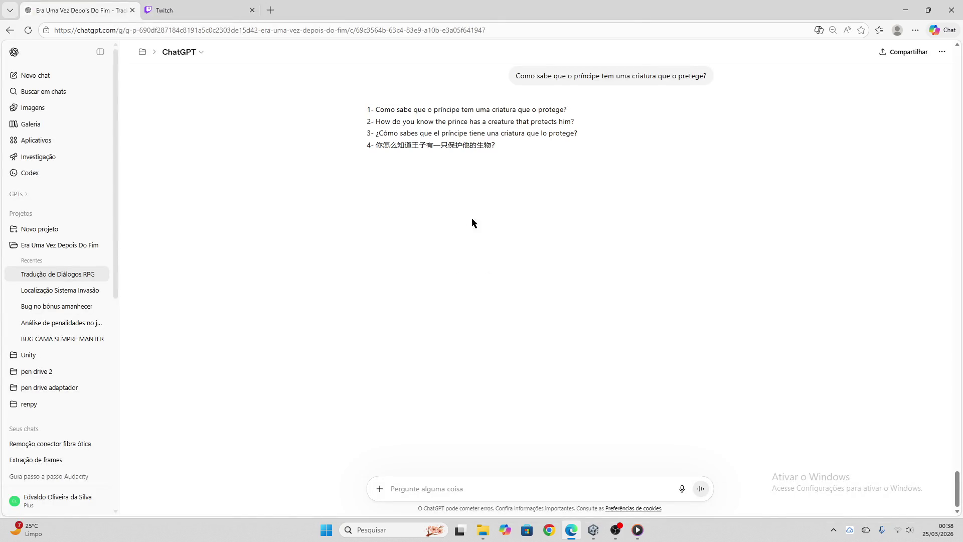
- Copy ChatGPT's four-language reply into Opção 4's paste box in Unity
left_click(372, 162)
left_click(594, 530)
left_click(327, 116)
key("ctrl+v")
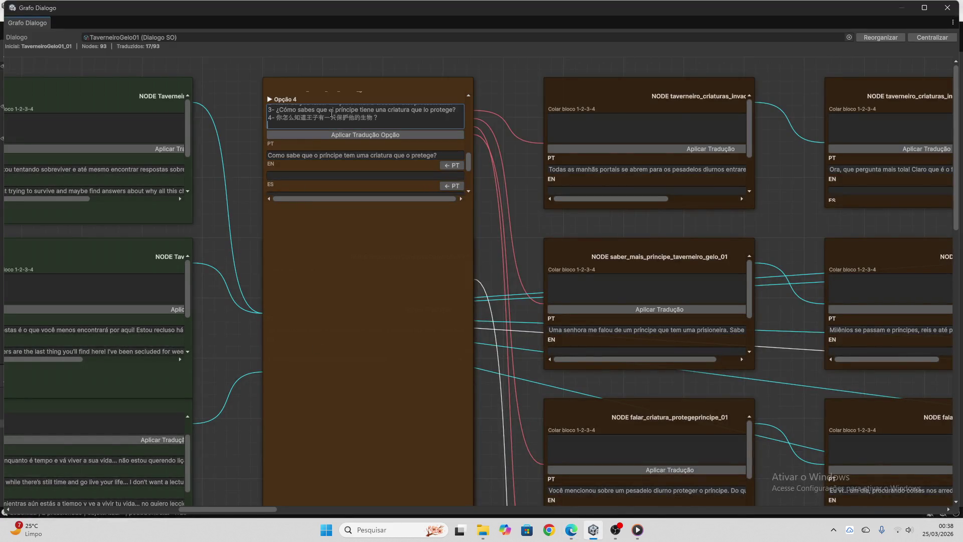
- Apply the pasted translations to Opção 4's EN, ES and ZH fields and empty the paste box
left_click(348, 136)
key("ctrl+a")
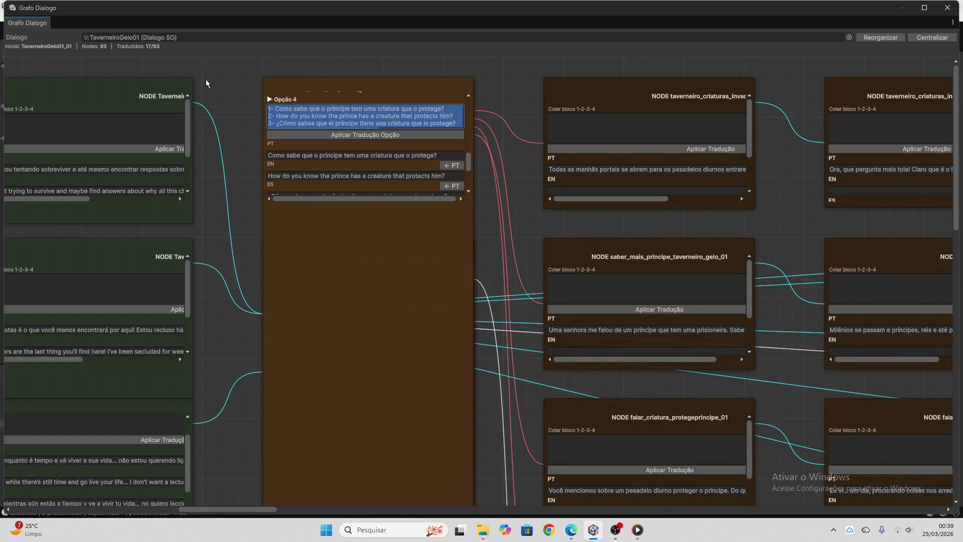
key("BackSpace")
- Copy Opção 5's 'SAIR' text into the ChatGPT message box
scroll(392, 159, "down", 3)
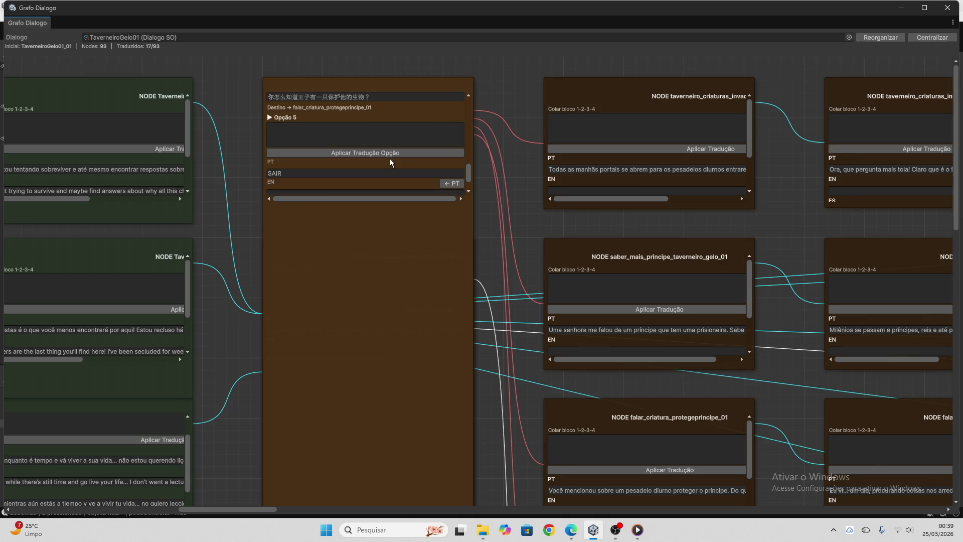
scroll(356, 143, "down", 2)
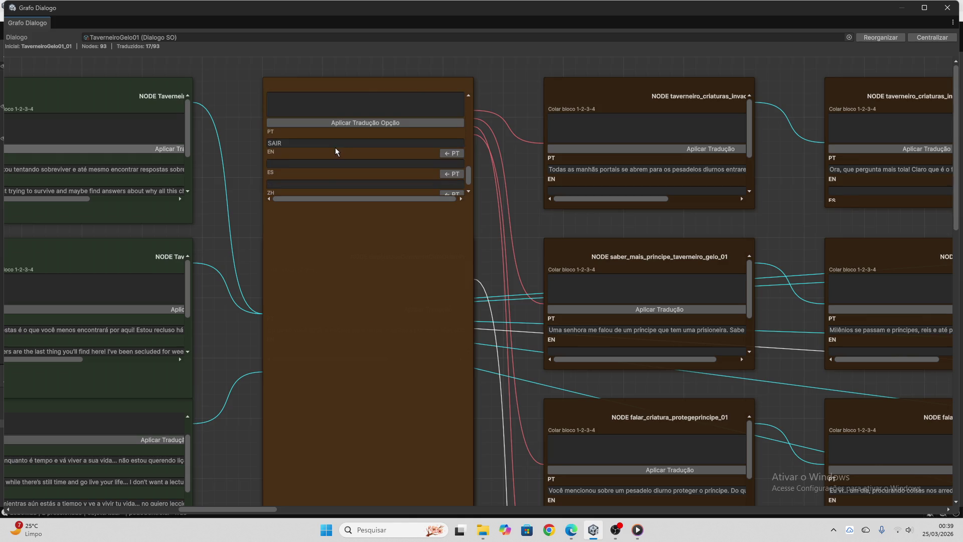
left_click(336, 144)
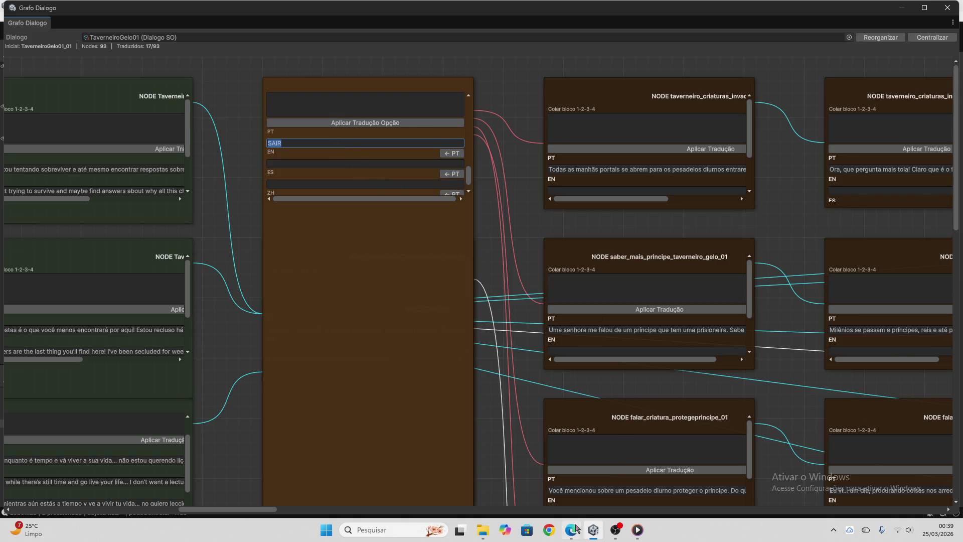
left_click(571, 529)
key("ctrl+v")
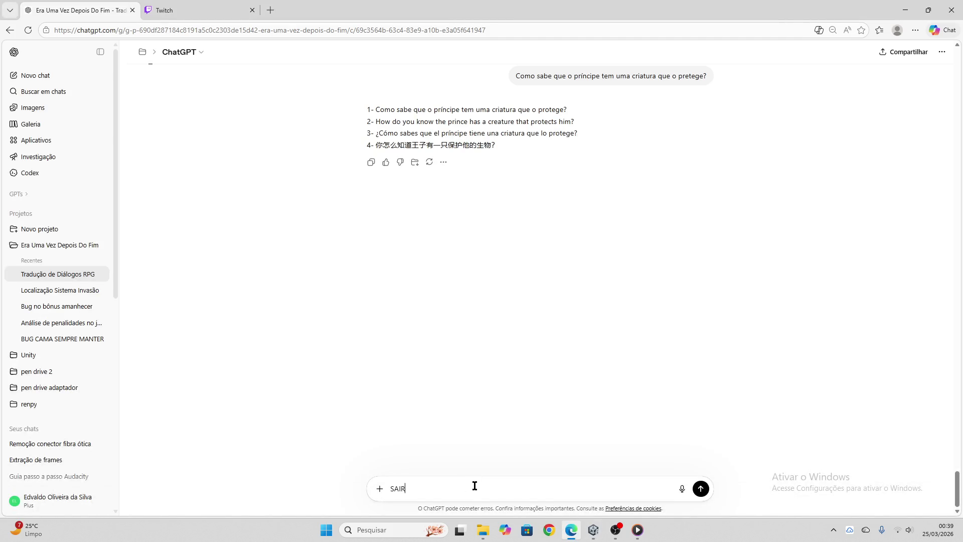
- Send 'SAIR' for translation, copy the LEAVE / SALIR / 离开 reply, and focus Unity's option paste box
key("Return")
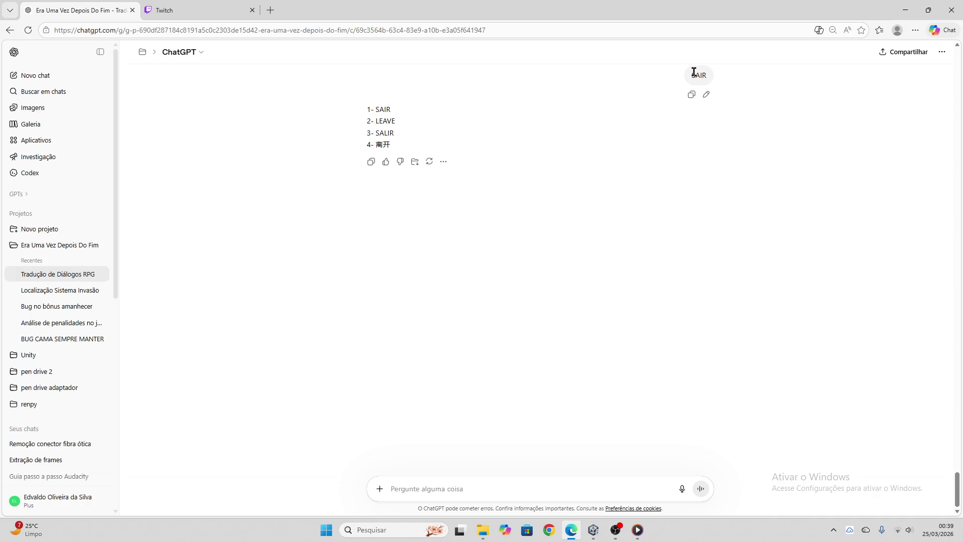
left_click(372, 162)
left_click(594, 530)
left_click(336, 107)
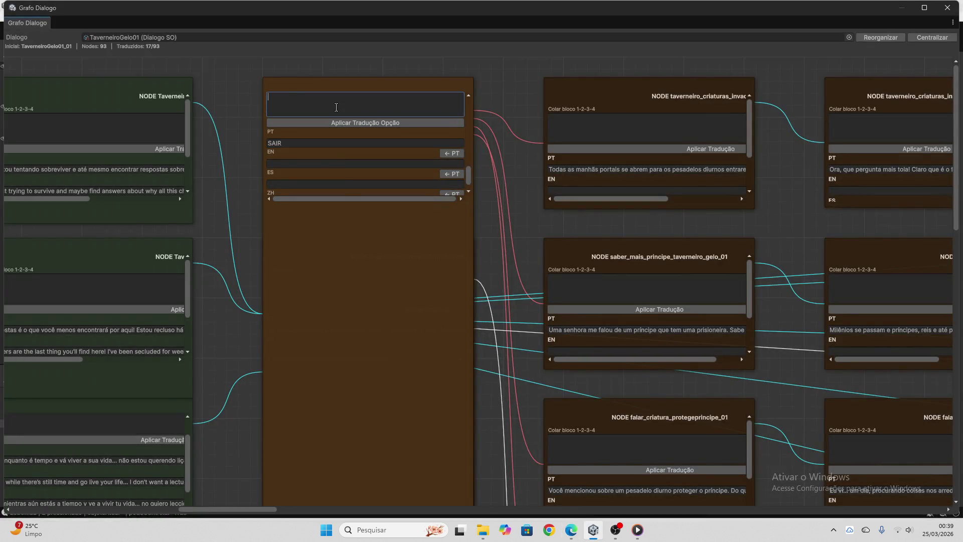
- Apply LEAVE, SALIR and 离开 to option 5's language fields and clear the paste box
key("ctrl+v")
left_click(349, 123)
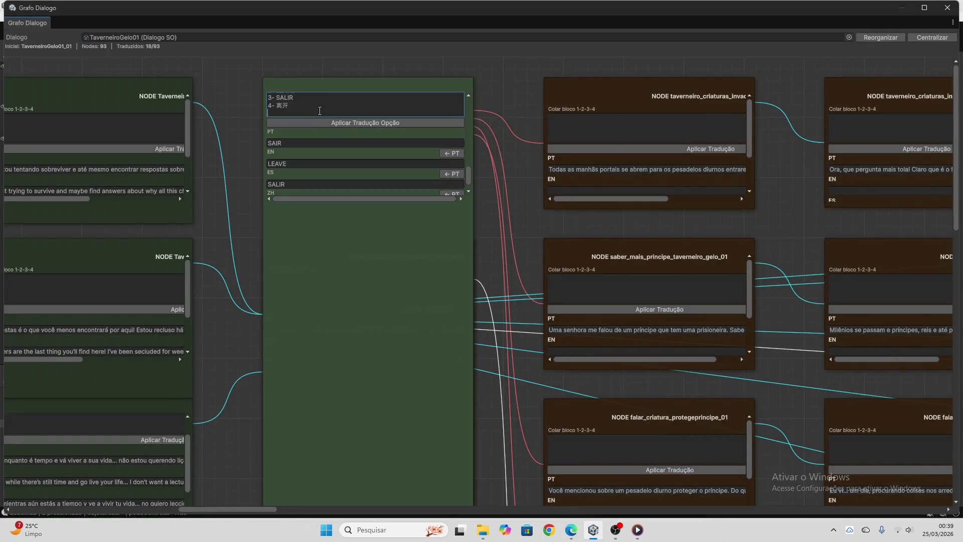
key("ctrl+a")
key("BackSpace")
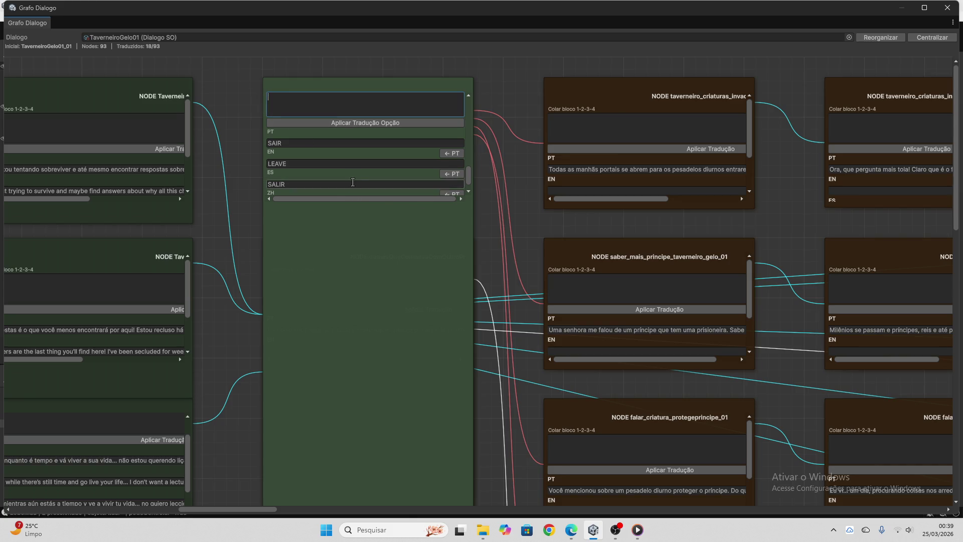
- Copy the morning-portals node's Portuguese line and take it to ChatGPT
scroll(353, 182, "down", 1)
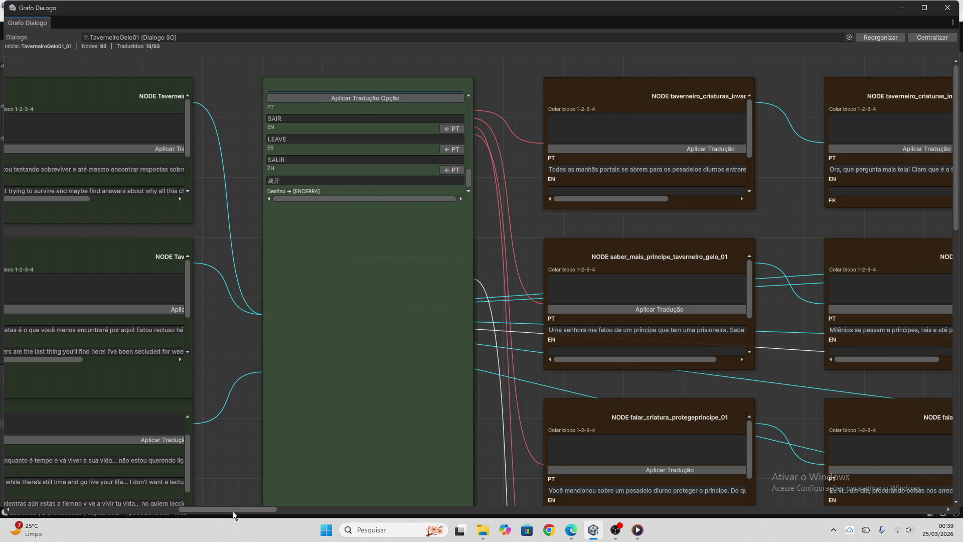
left_click_drag(233, 512, 262, 509)
scroll(218, 310, "down", 3)
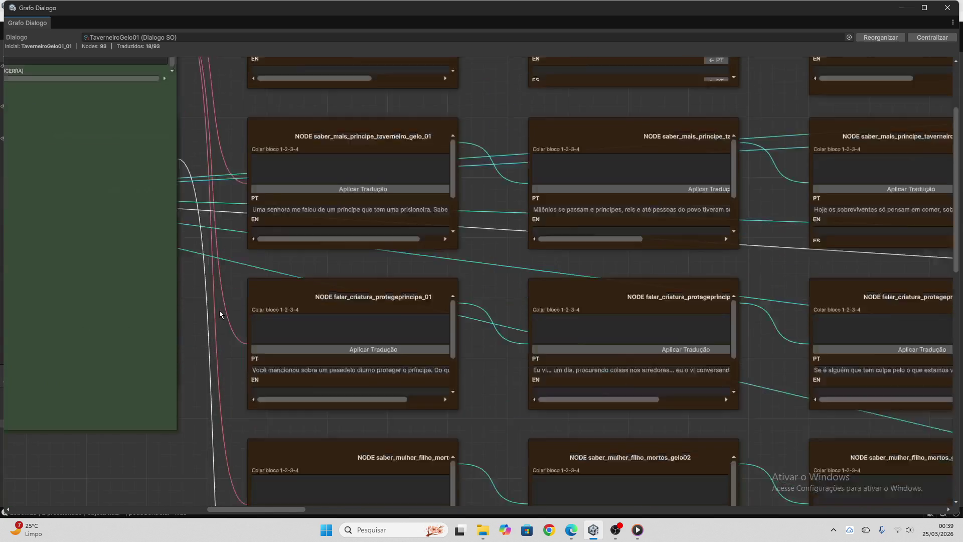
scroll(218, 321, "down", 2)
scroll(218, 332, "up", 5)
left_click(291, 141)
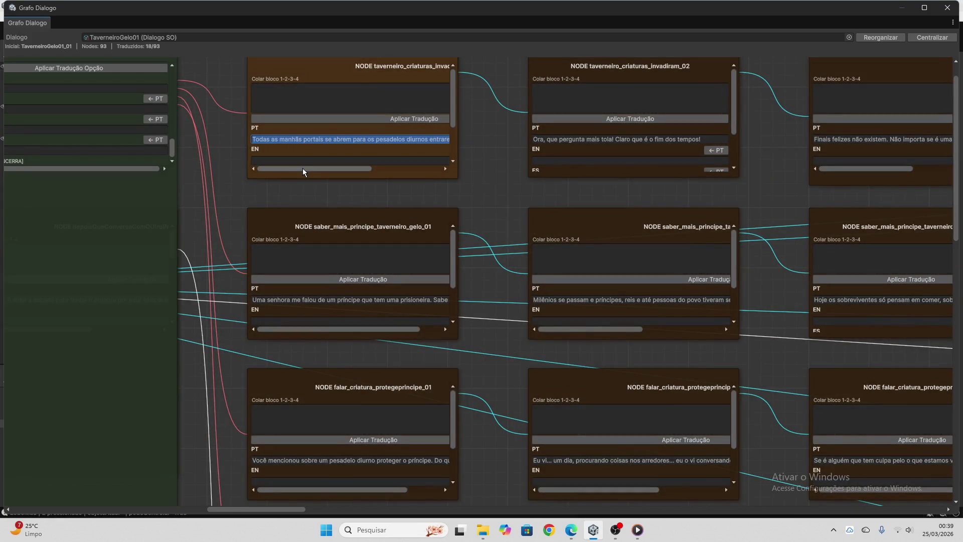
left_click(571, 530)
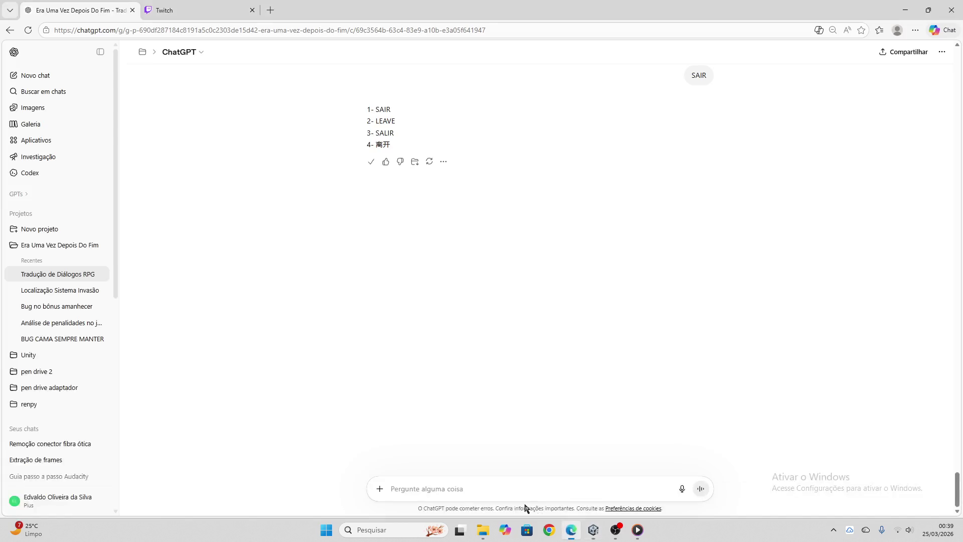
- Send the line 'Todas as manhãs portais se abrem…' to ChatGPT for translation
left_click(509, 495)
key("ctrl+v")
key("Return")
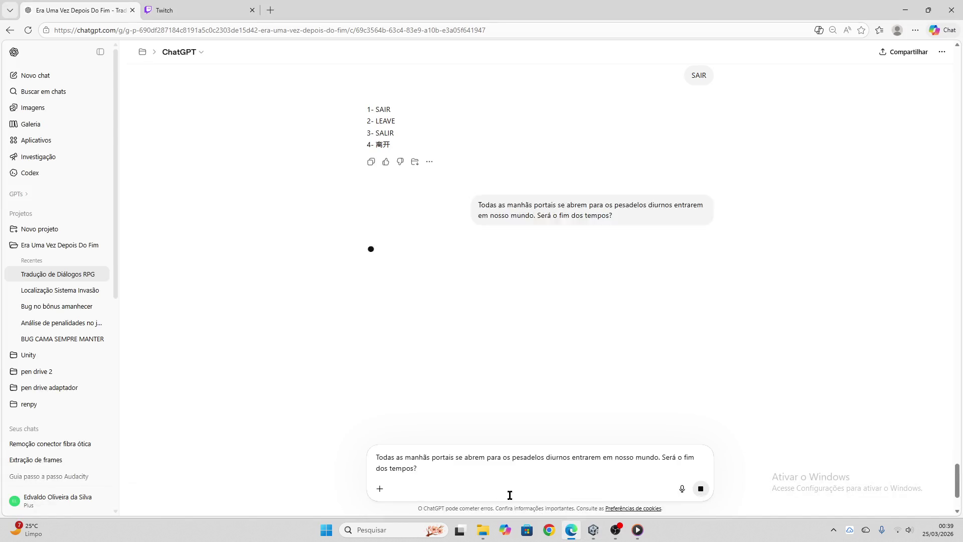
scroll(469, 397, "up", 2)
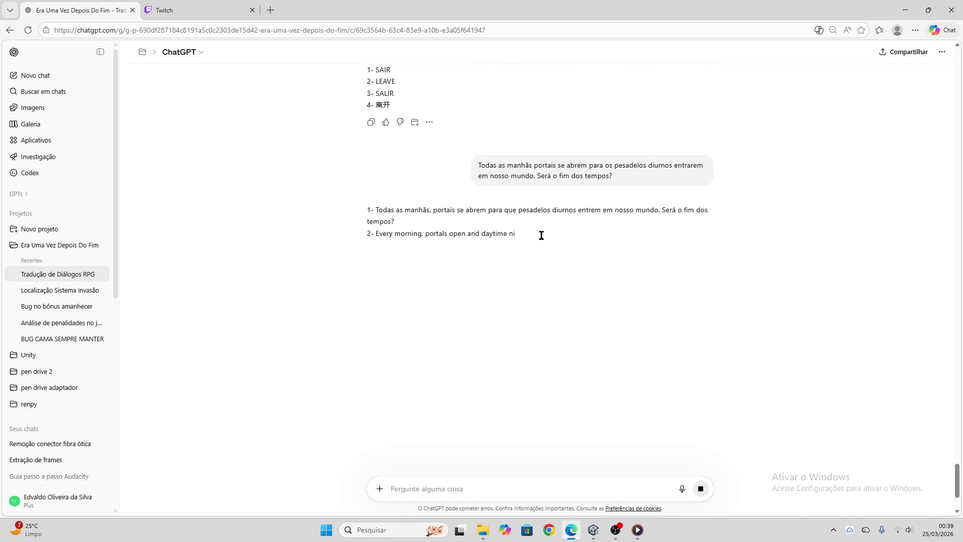
- Copy ChatGPT's four-language reply and focus the morning-portals node's paste field in Unity
left_click(196, 10)
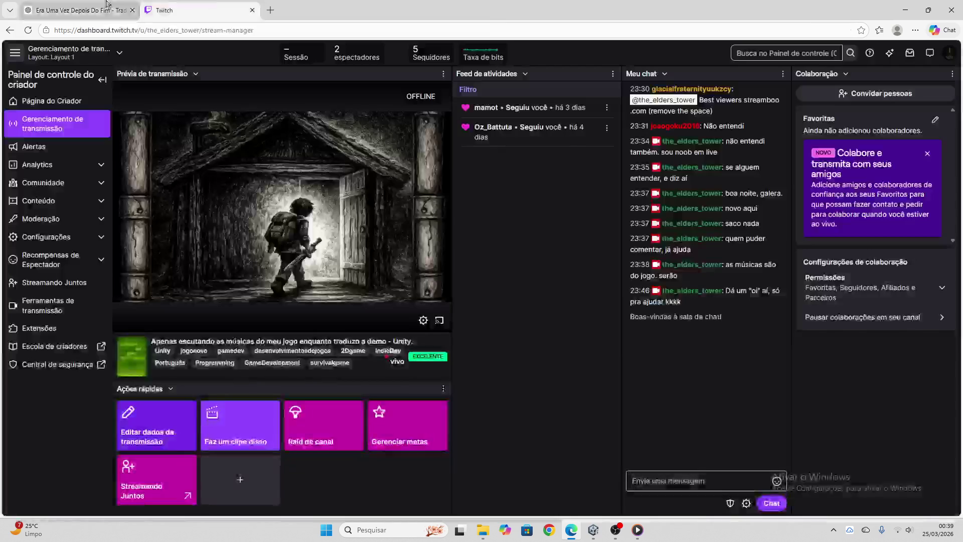
left_click(76, 10)
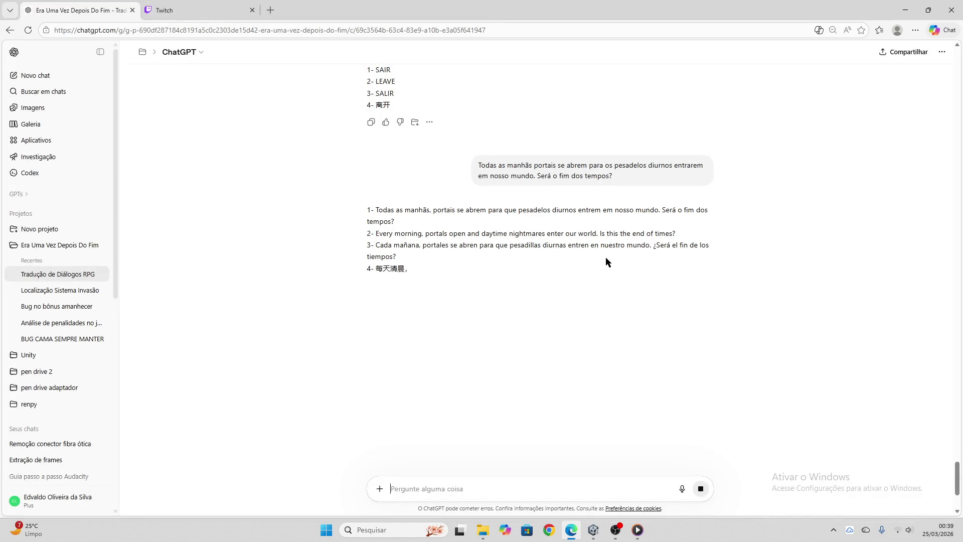
scroll(605, 256, "down", 2)
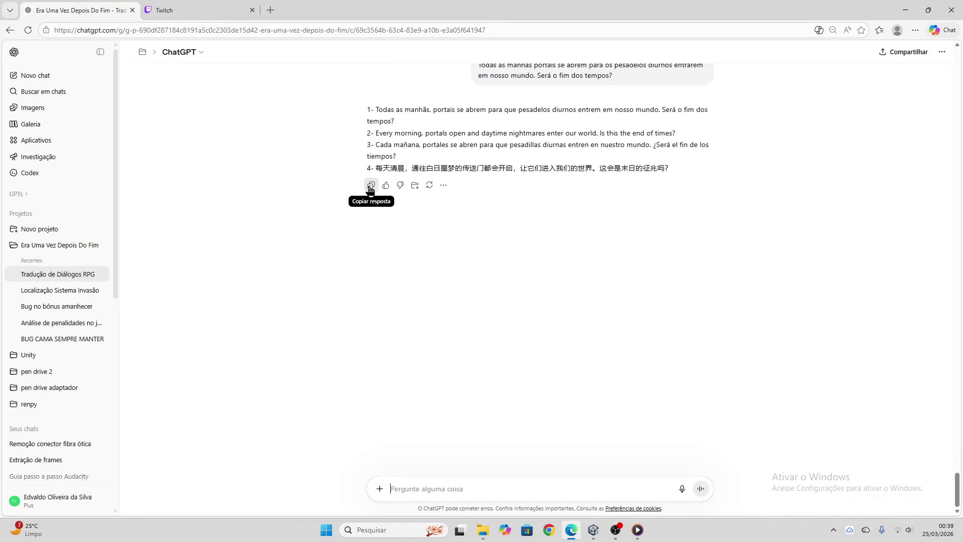
left_click(371, 185)
left_click(594, 530)
left_click(374, 98)
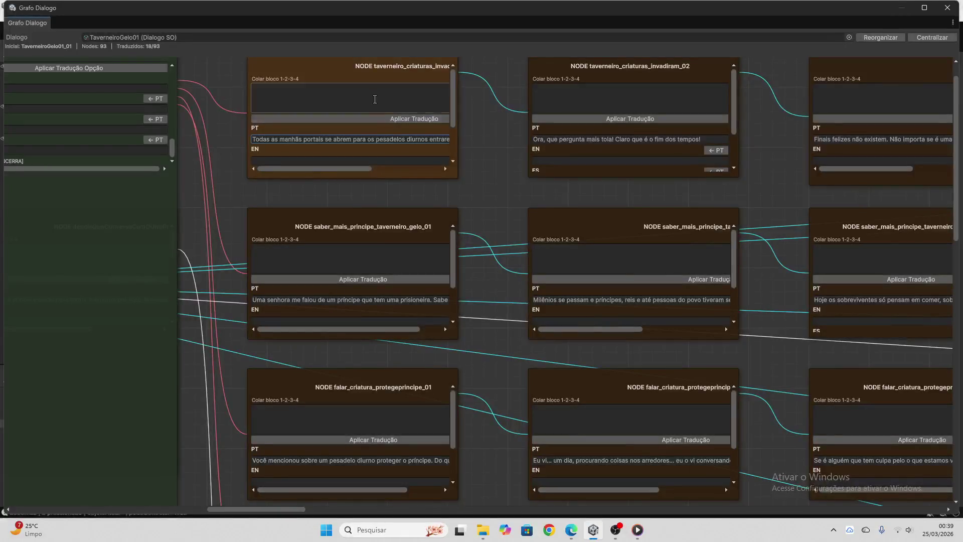
- Apply EN/ES/ZH to the morning-portals node, then copy saber_mais_principe_taverneiro_gelo_01's Portuguese line for ChatGPT
key("ctrl+v")
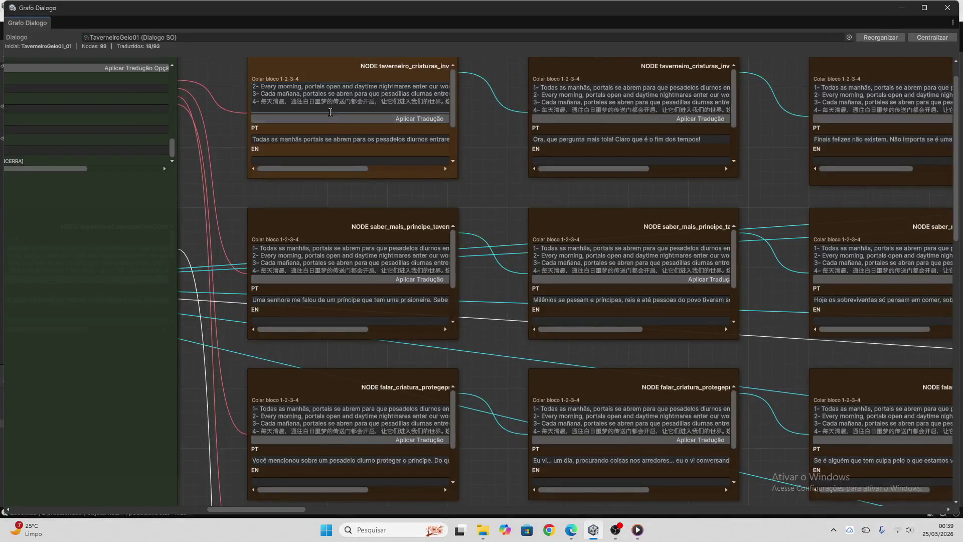
left_click(330, 118)
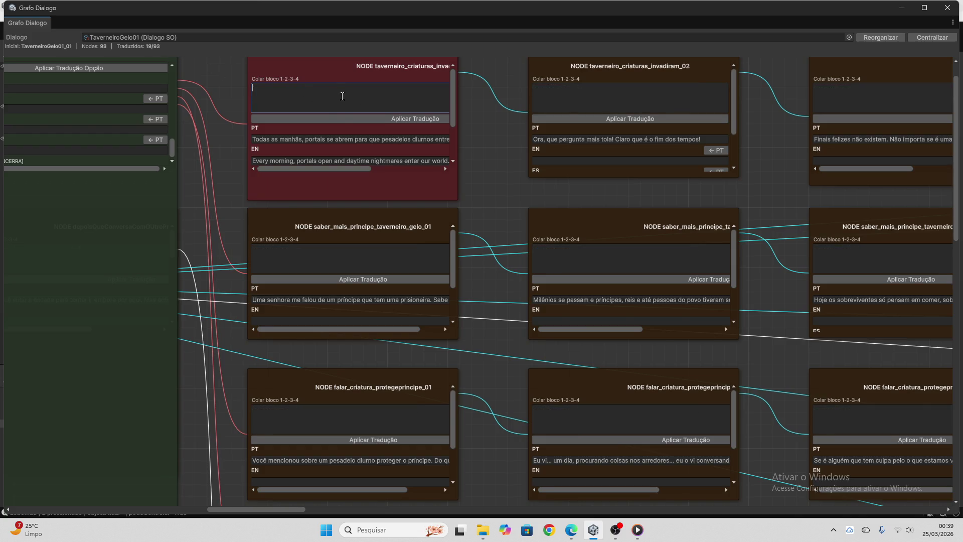
scroll(343, 149, "down", 3)
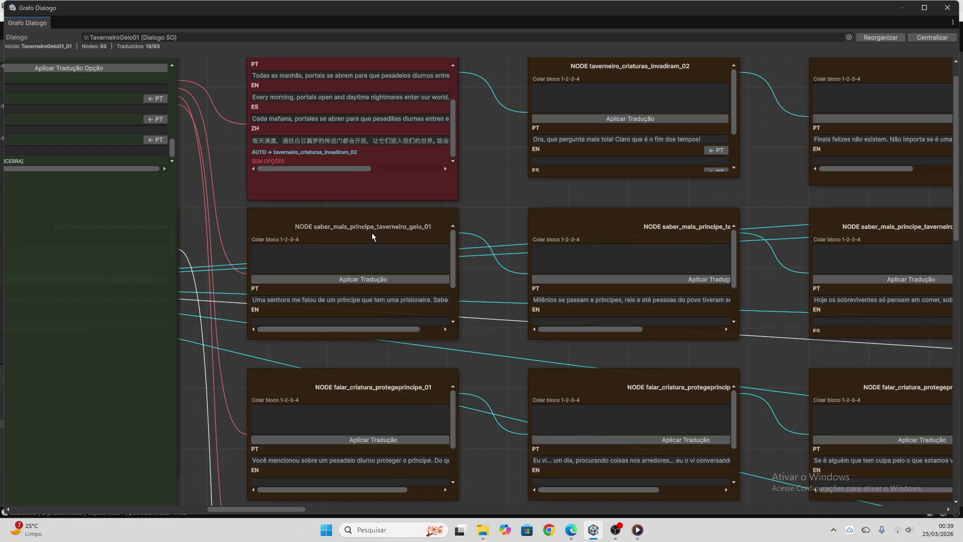
scroll(513, 206, "down", 1)
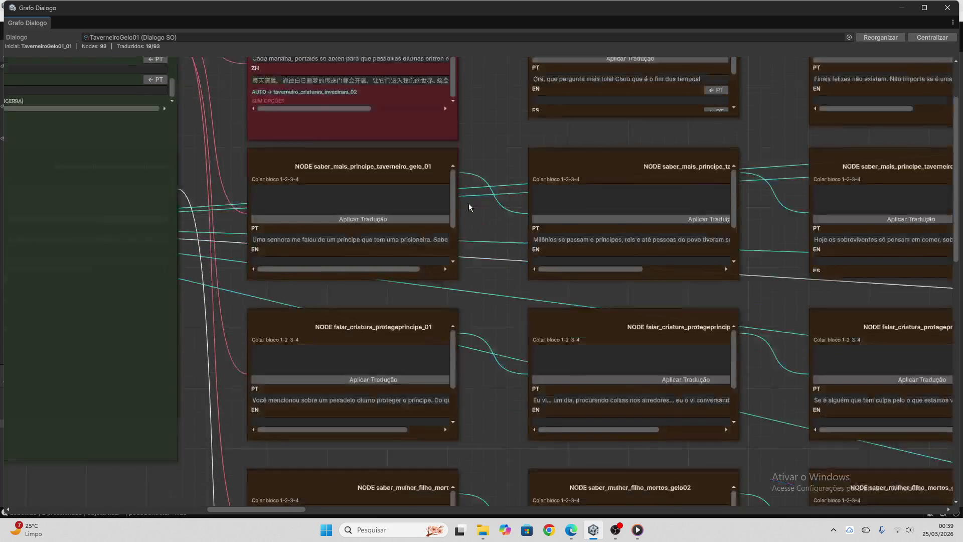
left_click(387, 240)
left_click(571, 530)
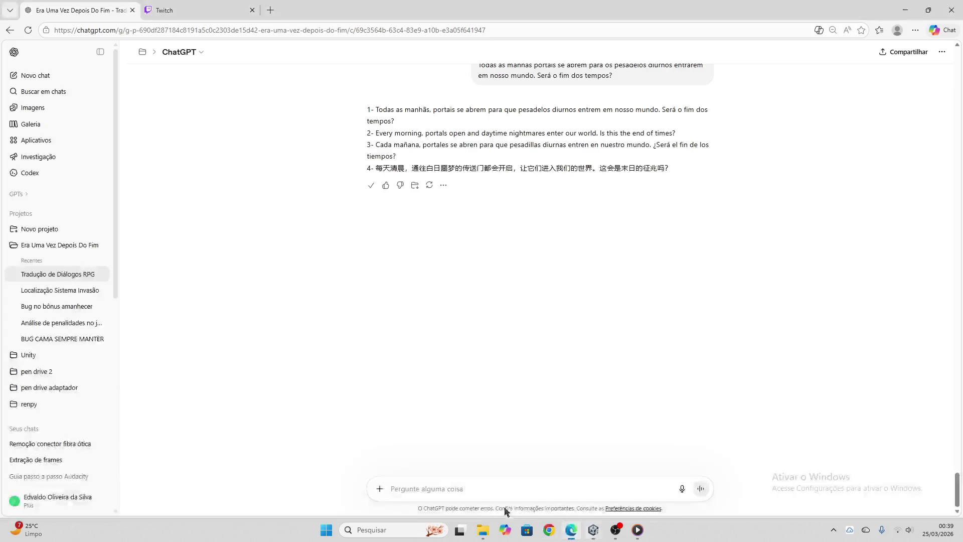
- Translate 'Uma senhora me falou de um príncipe…' and paste the reply into the node's paste field
key("ctrl+v")
key("Return")
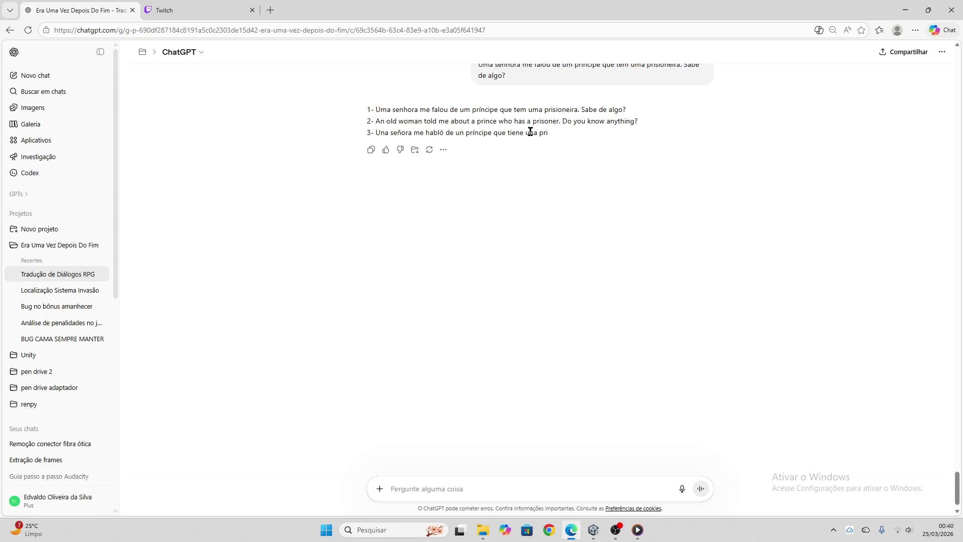
left_click(372, 161)
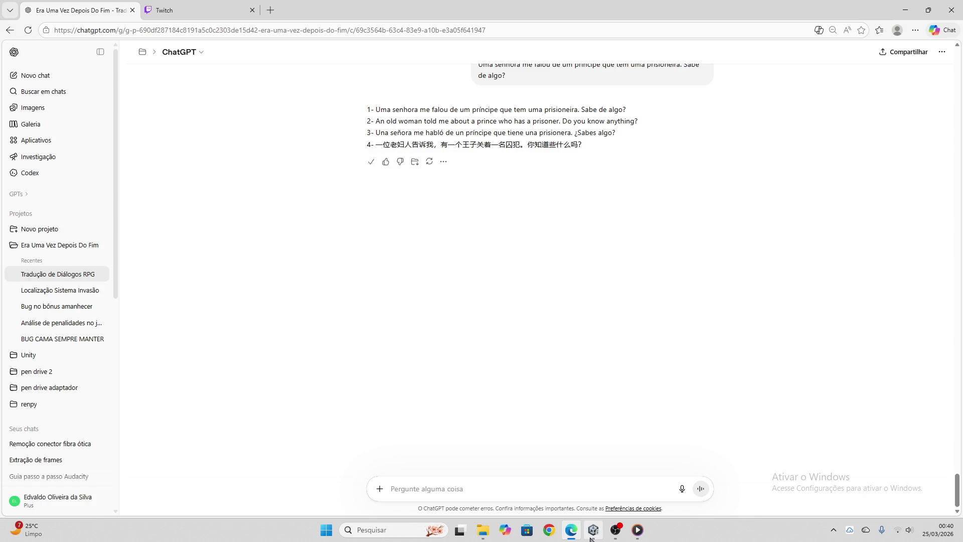
left_click(594, 529)
left_click(372, 199)
key("ctrl+v")
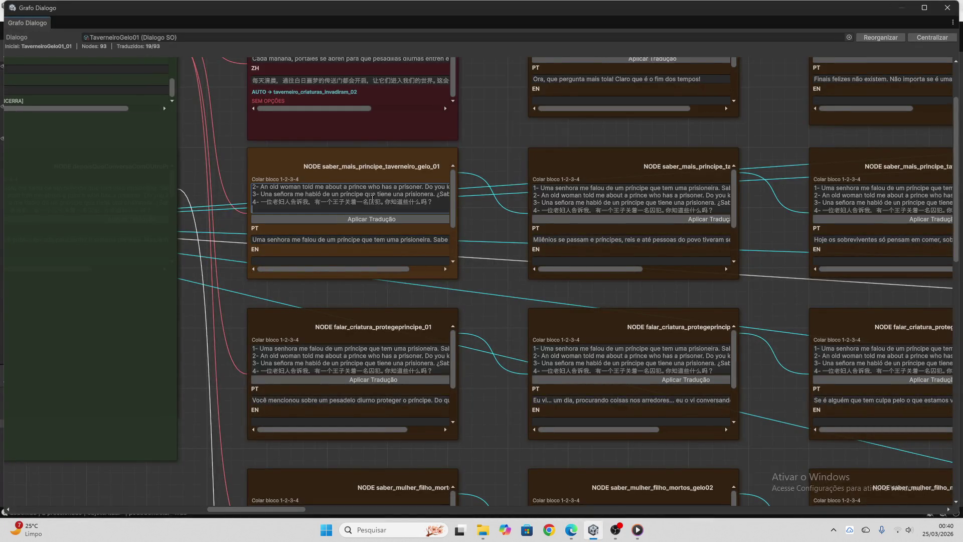
- Apply the EN, ES and ZH translations to saber_mais_principe_taverneiro_gelo_01 and clear its paste field
left_click(400, 220)
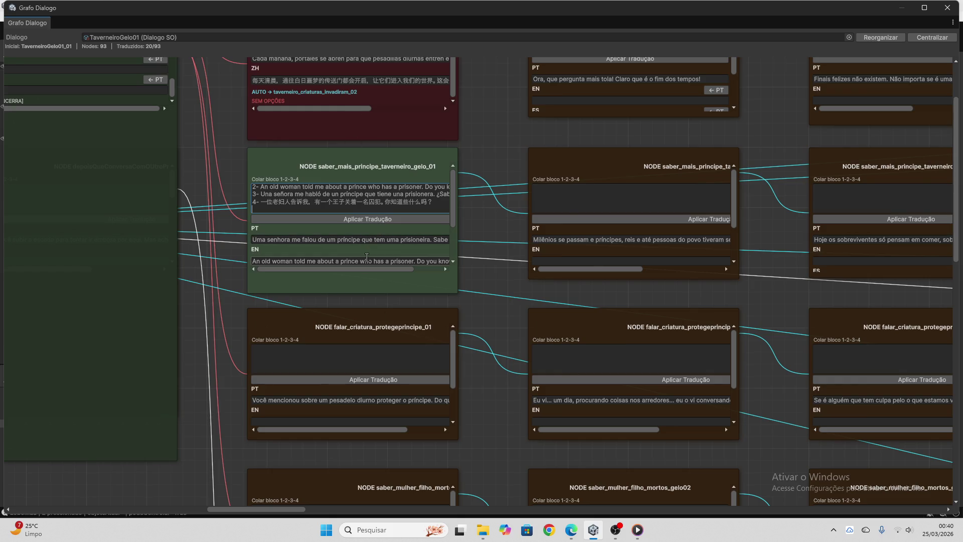
key("ctrl+a")
left_click(329, 191)
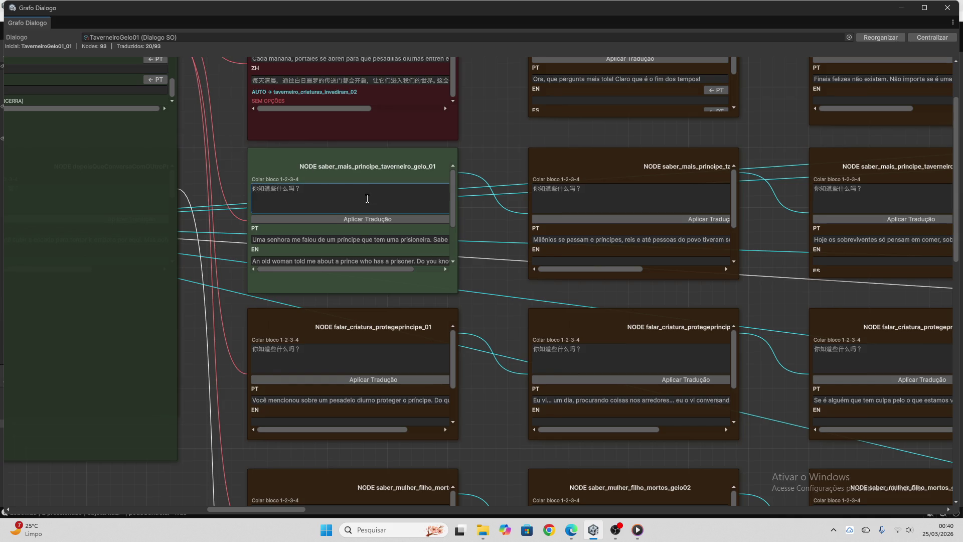
- Copy falar_criatura_protegeprincipe_01's Portuguese line and take it to ChatGPT
scroll(375, 201, "down", 3)
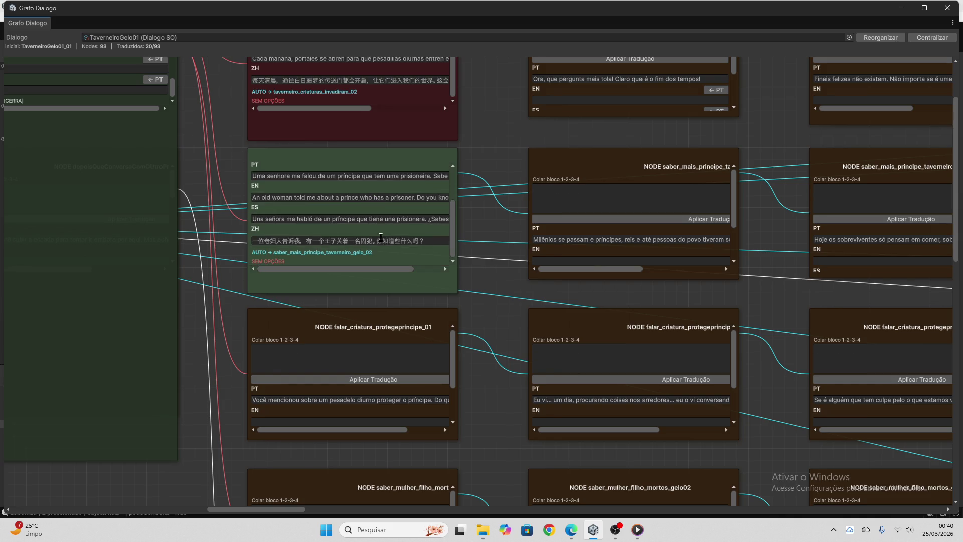
scroll(481, 251, "down", 3)
left_click(385, 306)
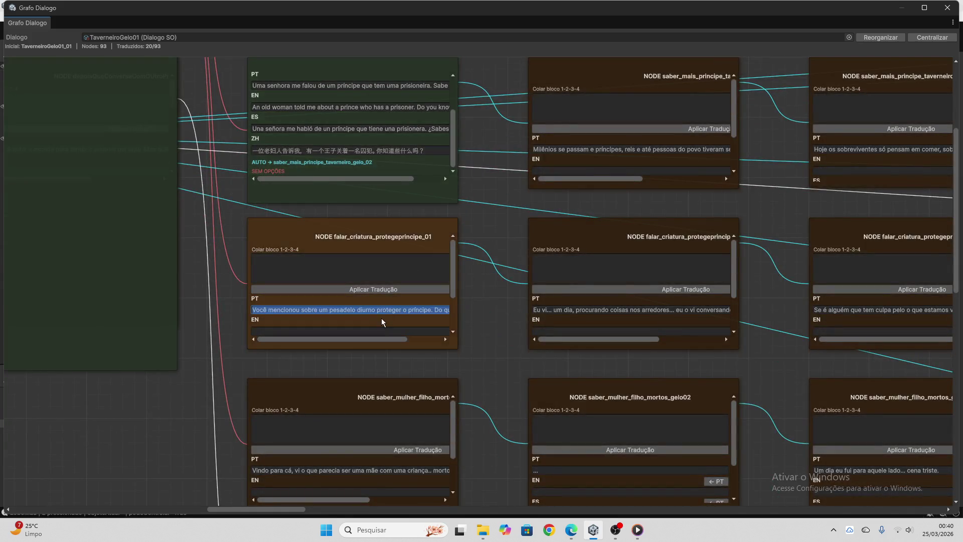
left_click(571, 530)
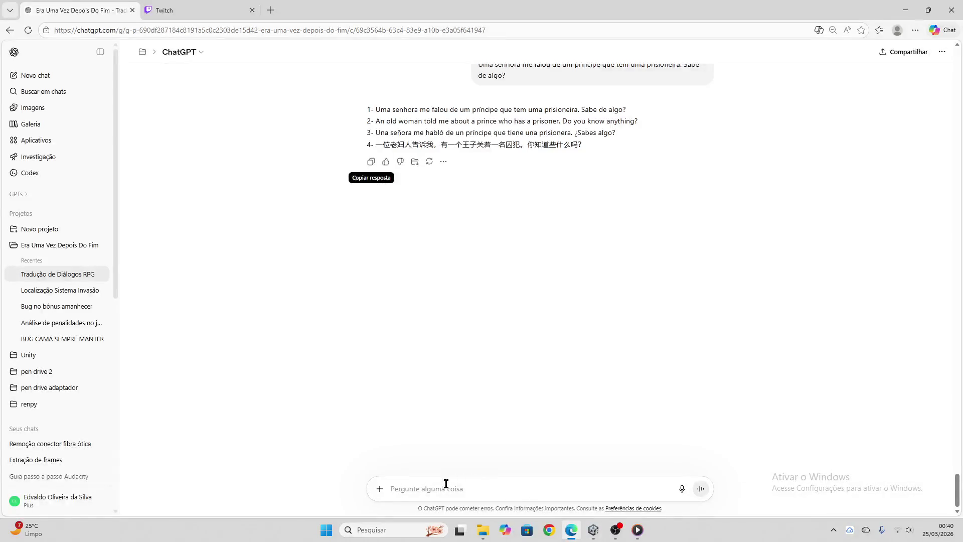
- Translate 'Você mencionou sobre um pesadelo diurno…', copy the reply, and focus falar_criatura_protegeprincipe_01's paste field
left_click(465, 479)
key("ctrl+v")
key("Return")
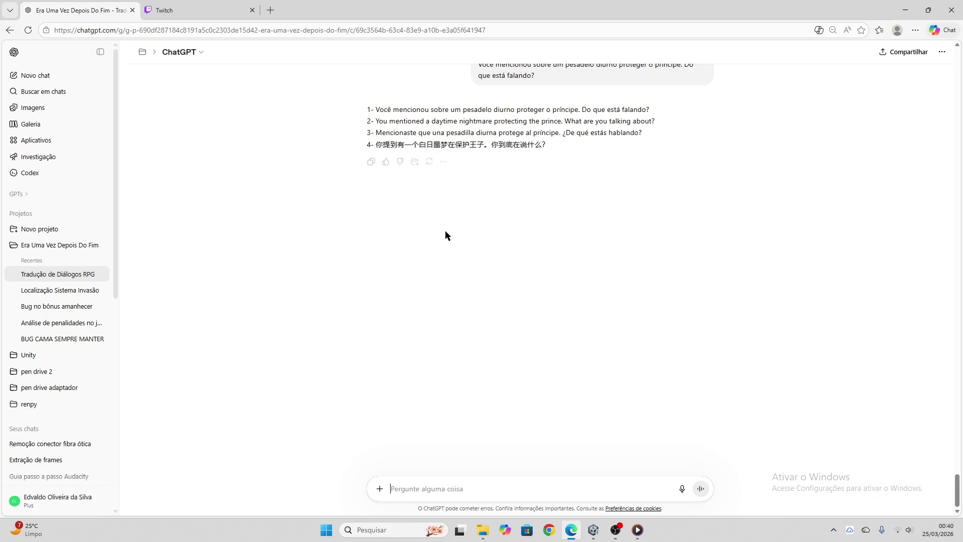
left_click(369, 161)
left_click(593, 530)
left_click(326, 265)
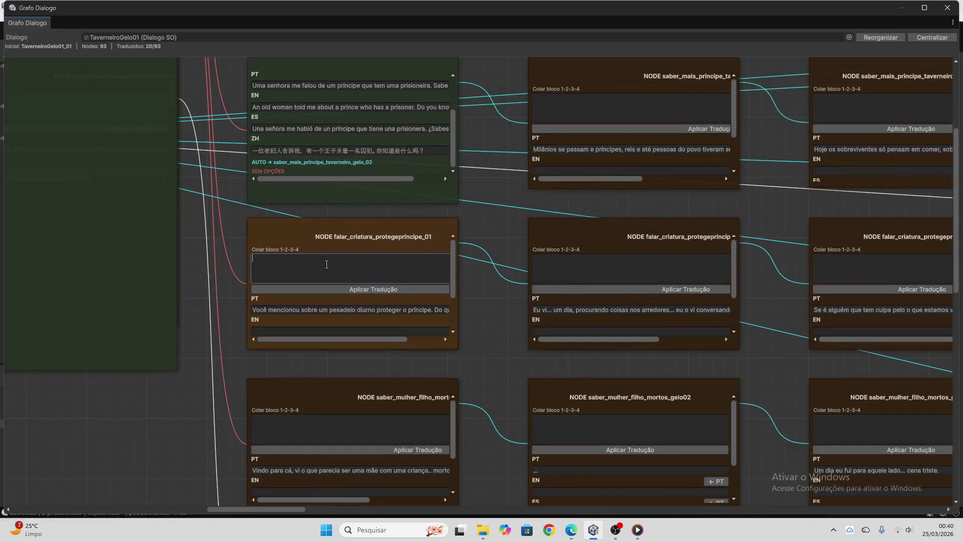
- Apply the pasted translations to falar_criatura_protegeprincipe_01, then copy the saber_mulher node's Portuguese line for ChatGPT
key("ctrl+v")
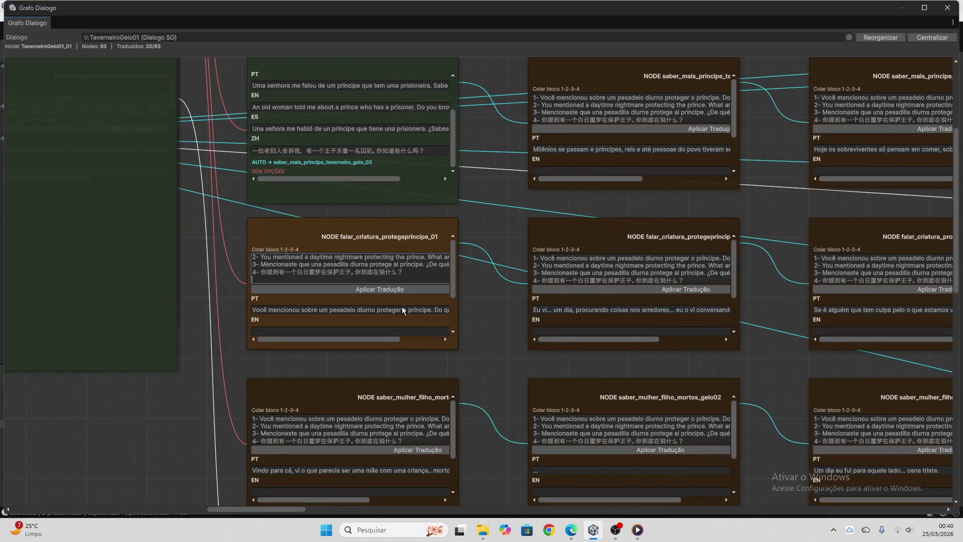
left_click(404, 290)
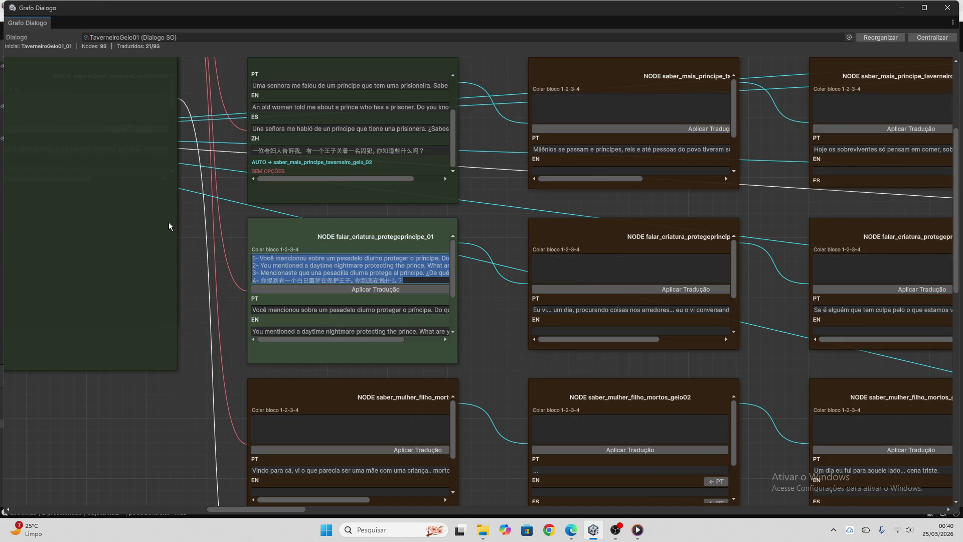
scroll(336, 275, "down", 3)
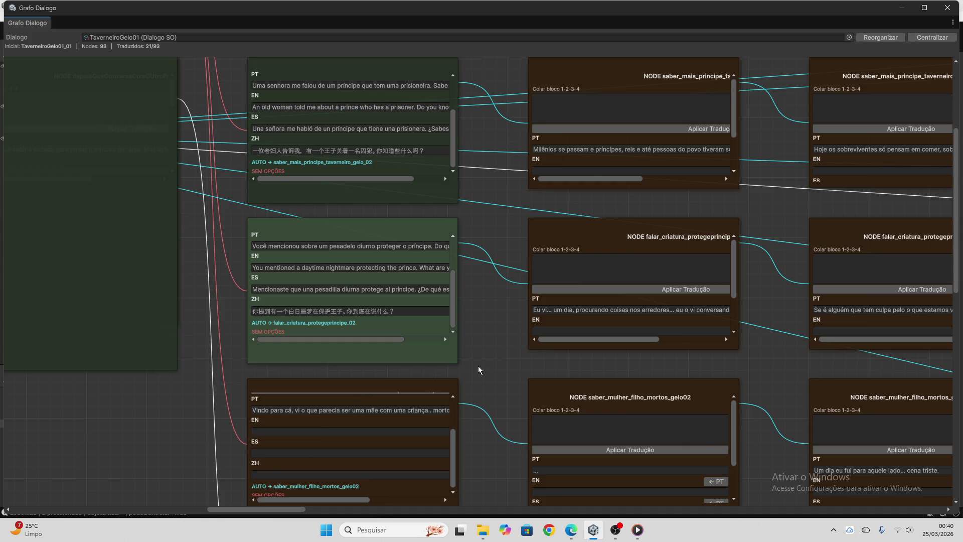
scroll(478, 366, "down", 4)
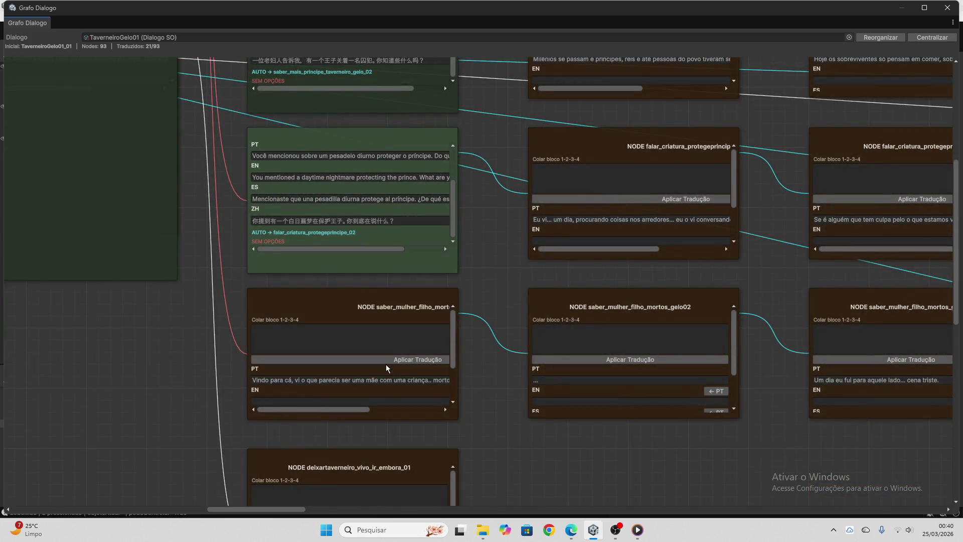
left_click(380, 380)
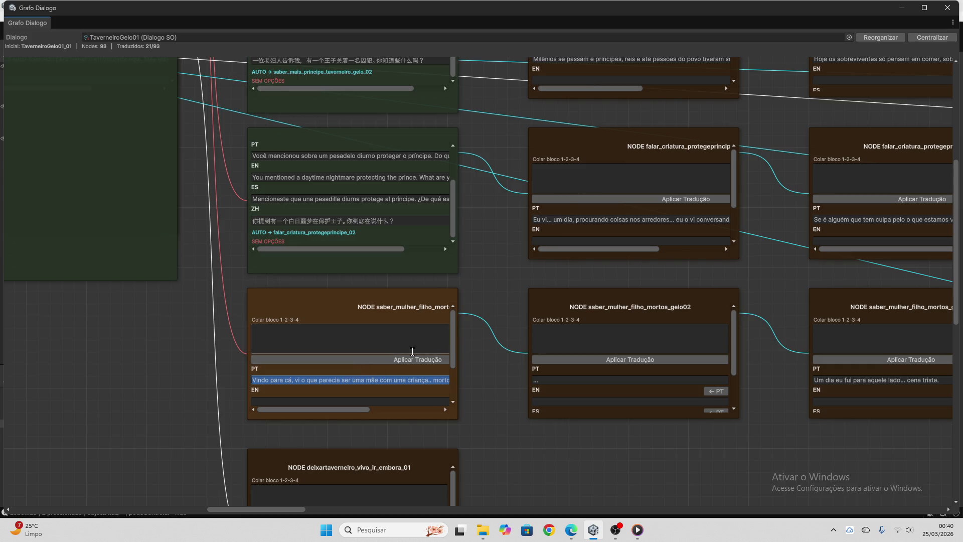
left_click(572, 530)
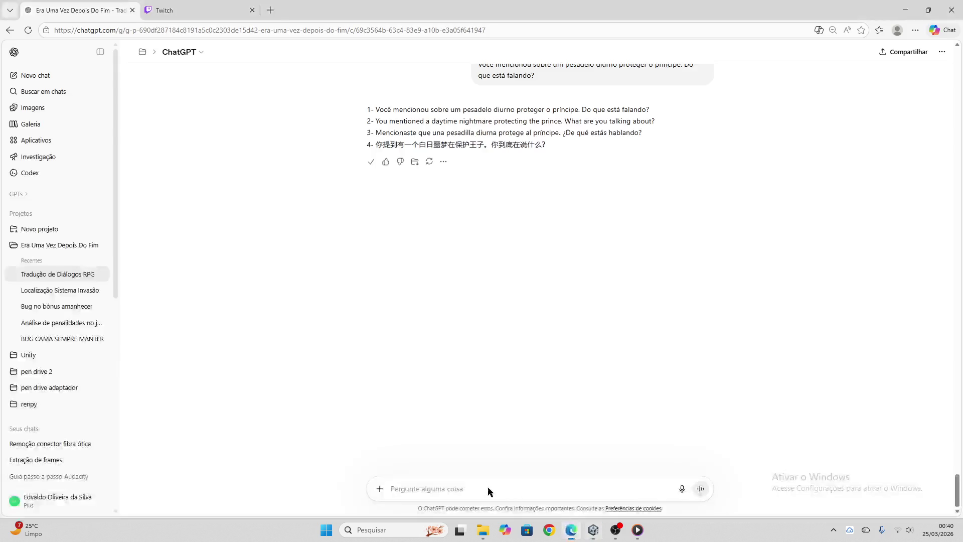
- Send the pasted four-line translation block to ChatGPT
key("ctrl+v")
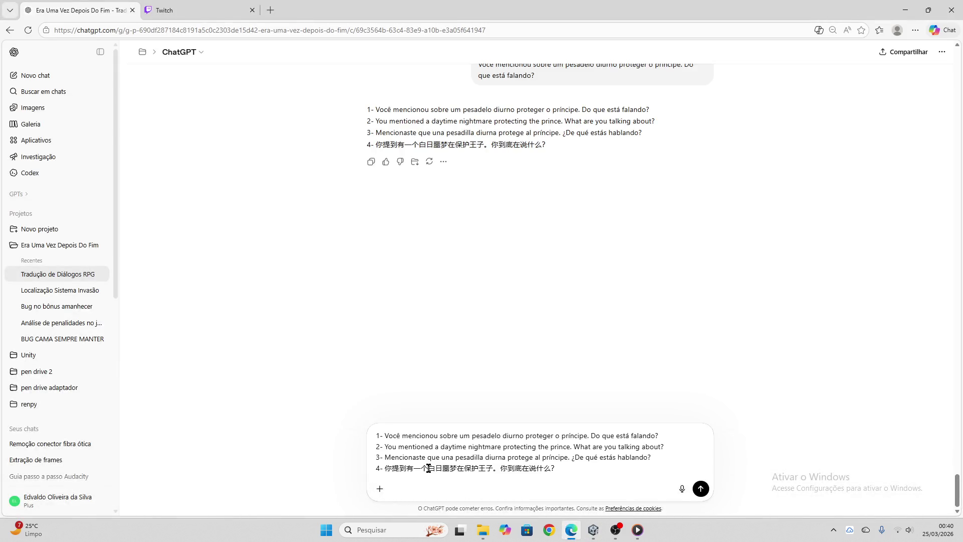
key("Return")
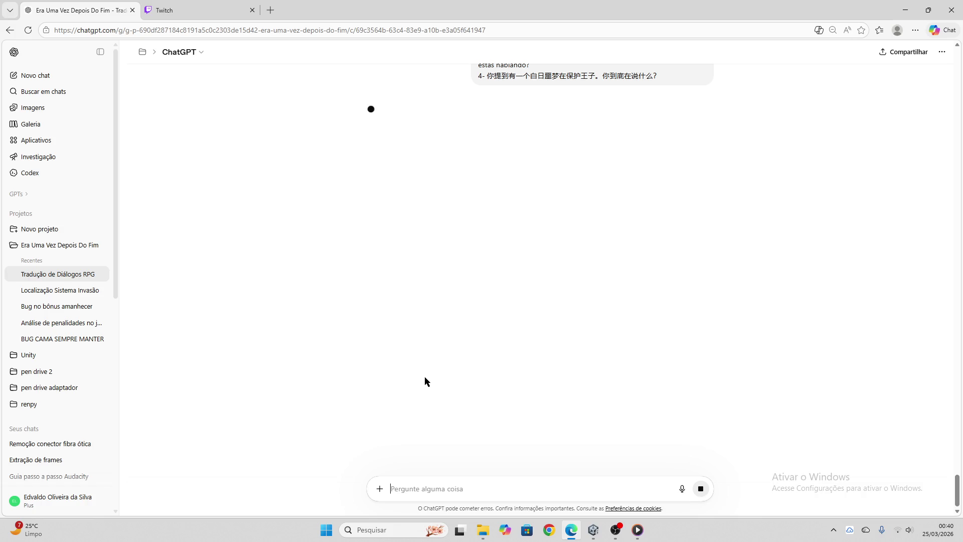
left_click(212, 6)
left_click(67, 14)
scroll(544, 295, "up", 2)
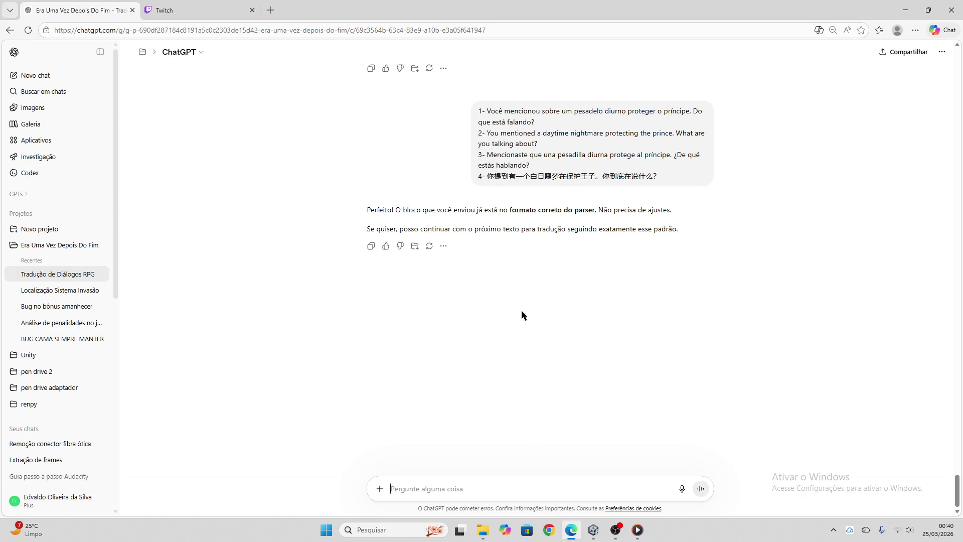
- Send the casual messages 'kkkk' and 'foi mal', discard a 'kkkkkk' draft, then view Twitch
type("kkkk")
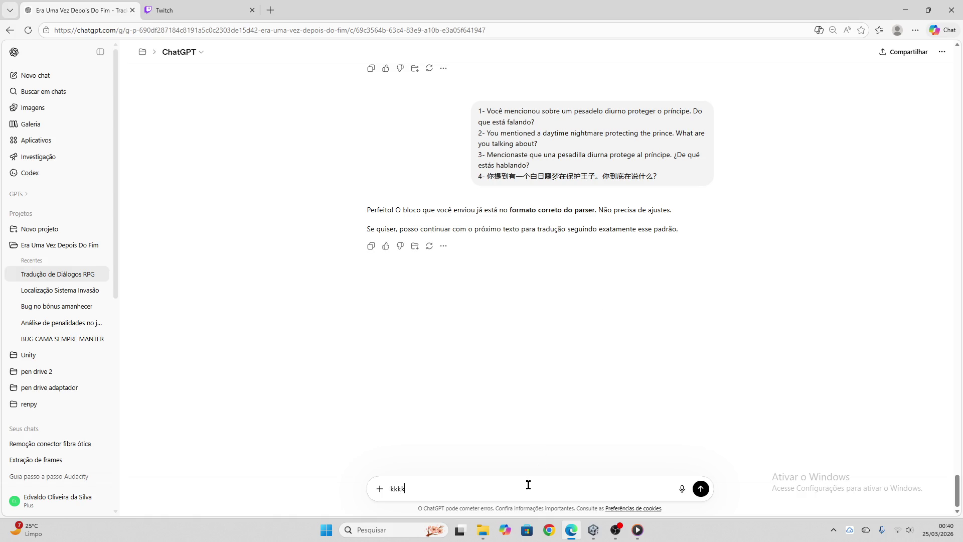
key("Return")
type("foi mal")
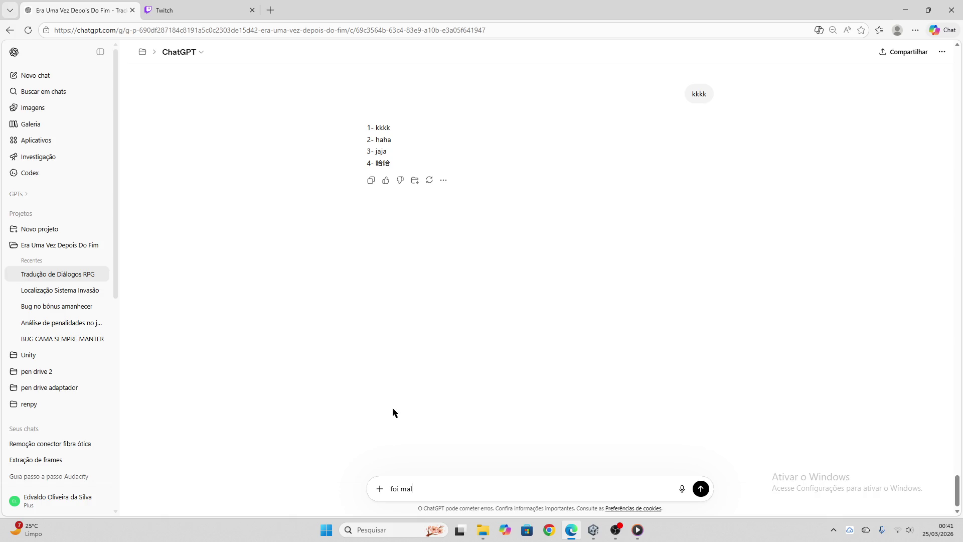
key("Return")
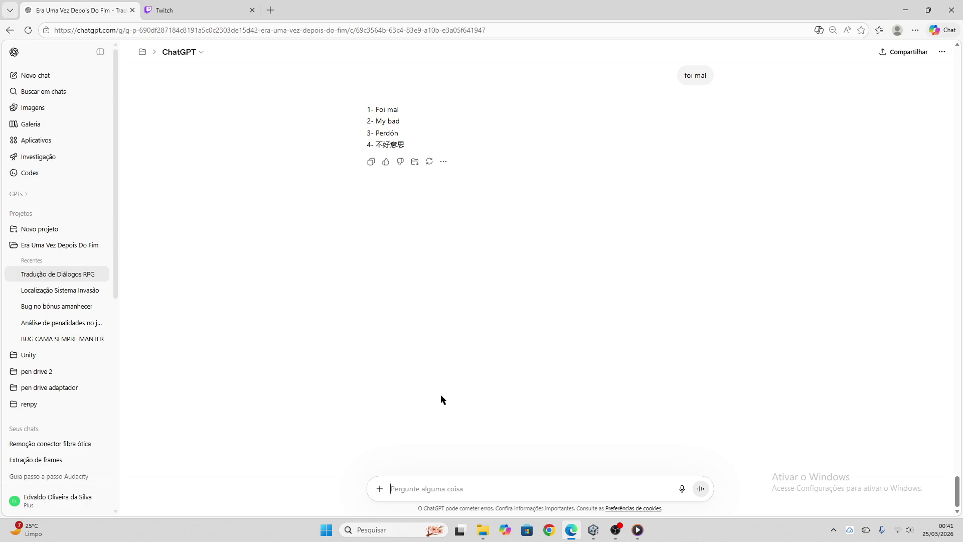
type("kkkkkk")
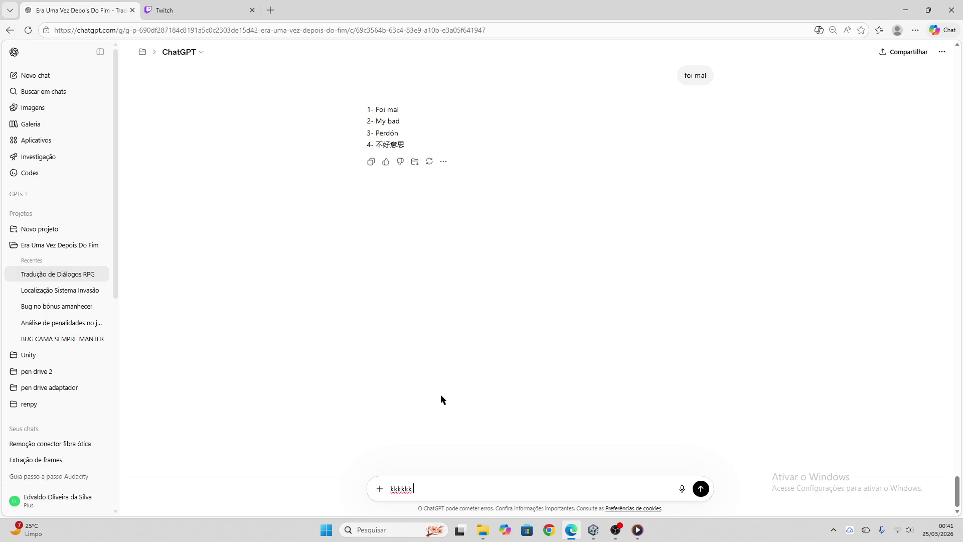
key("BackSpace")
key("BackSpace")
key("BackSpace")
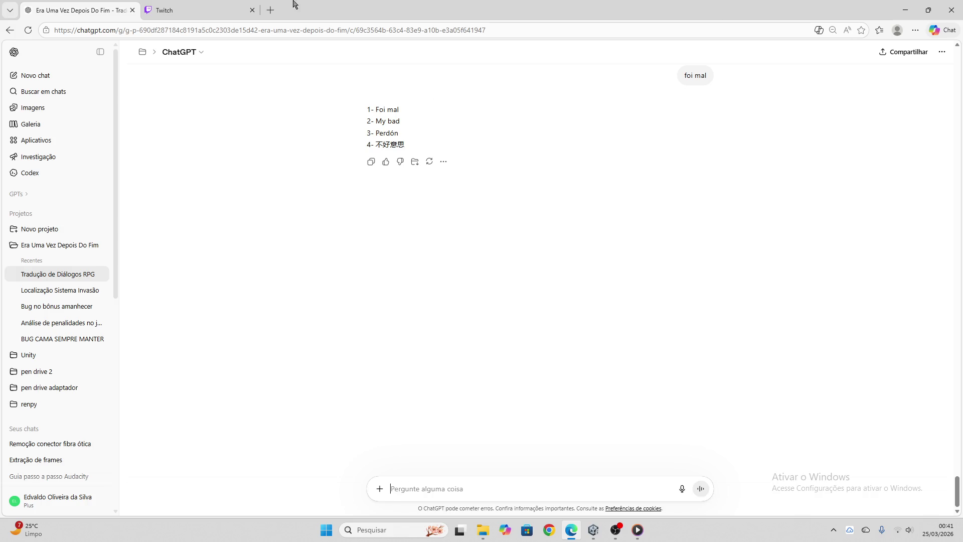
left_click(198, 6)
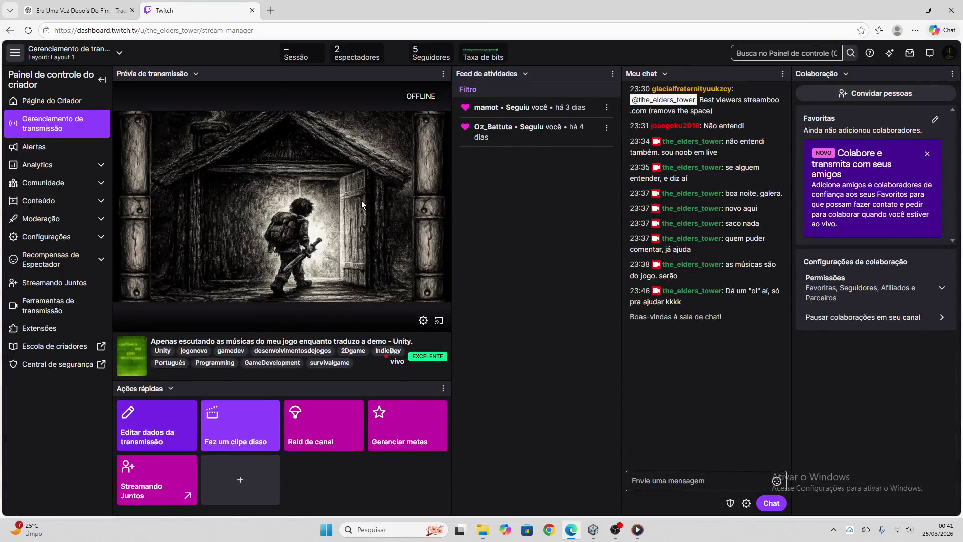
- Check the Twitch stream manager, then bring the Unity TaverneiroGelo01 dialogue graph back
key("ctrl+Tab")
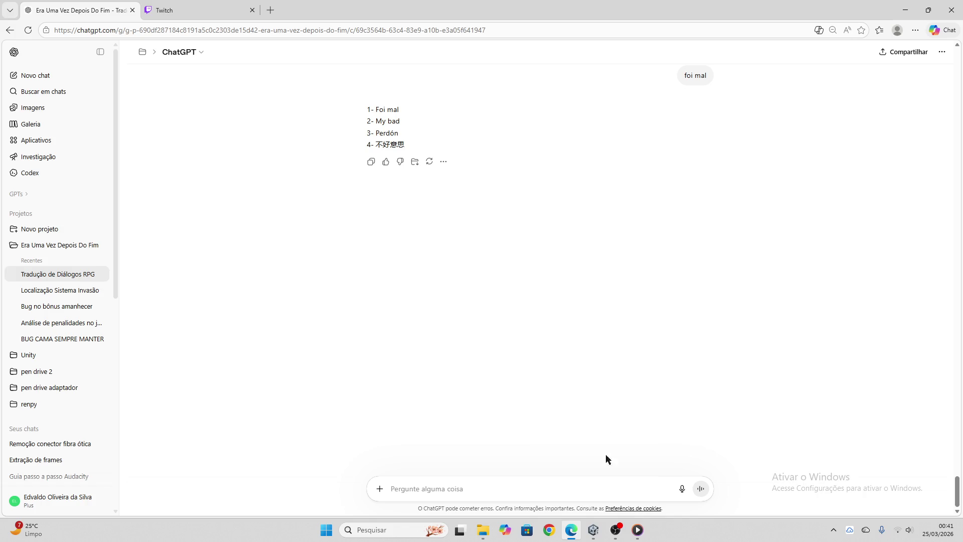
left_click(594, 530)
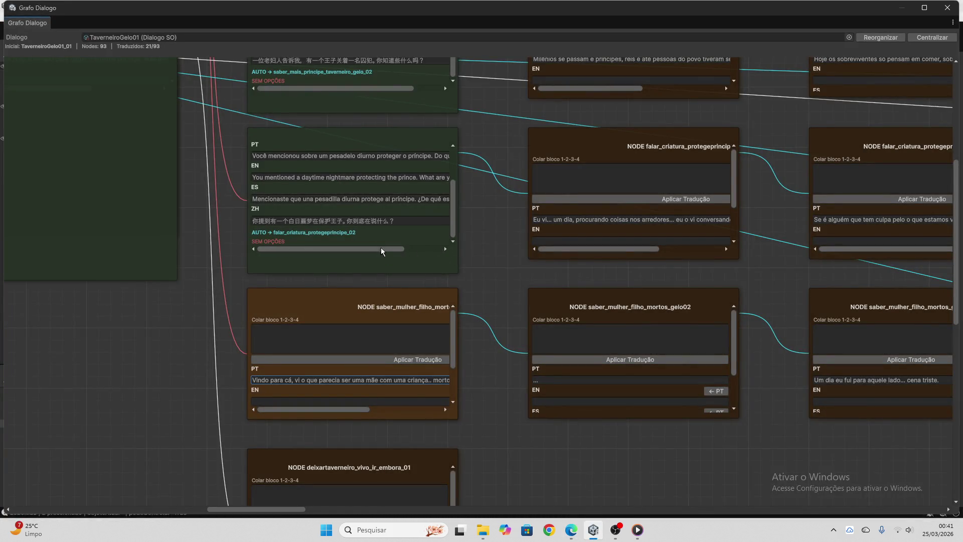
- Select the saber_mulher node's Portuguese mother-and-child line in the Unity graph
scroll(338, 196, "up", 3)
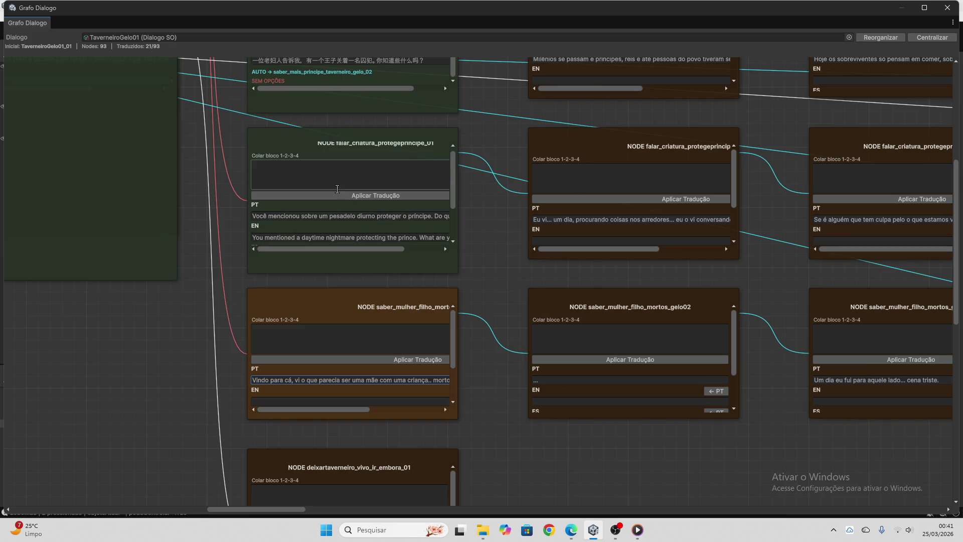
scroll(337, 199, "down", 3)
scroll(477, 171, "up", 3)
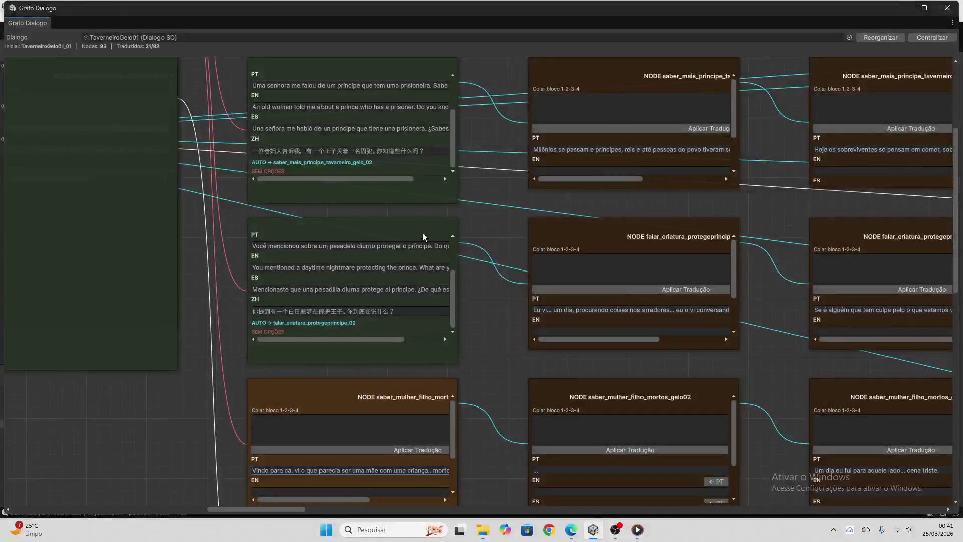
scroll(502, 321, "down", 3)
scroll(506, 324, "down", 4)
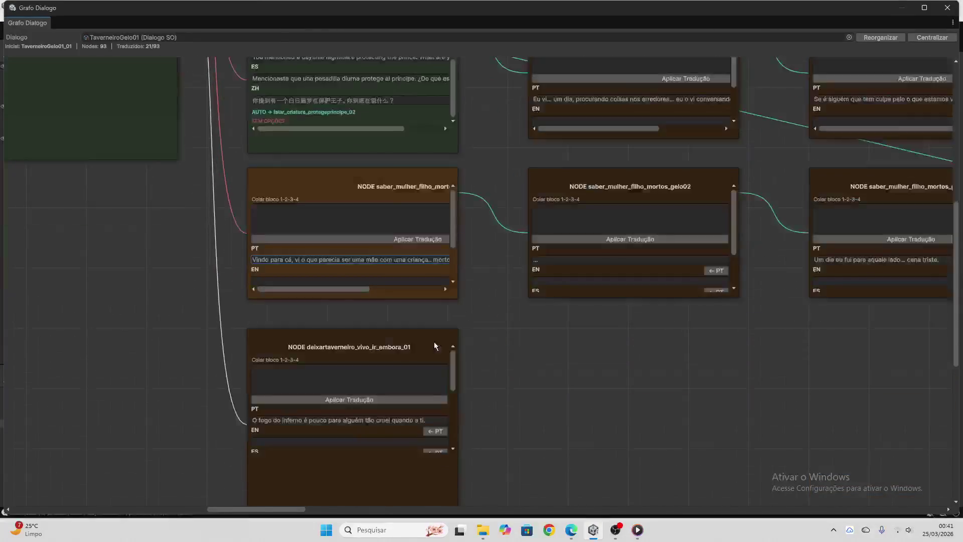
left_click(344, 256)
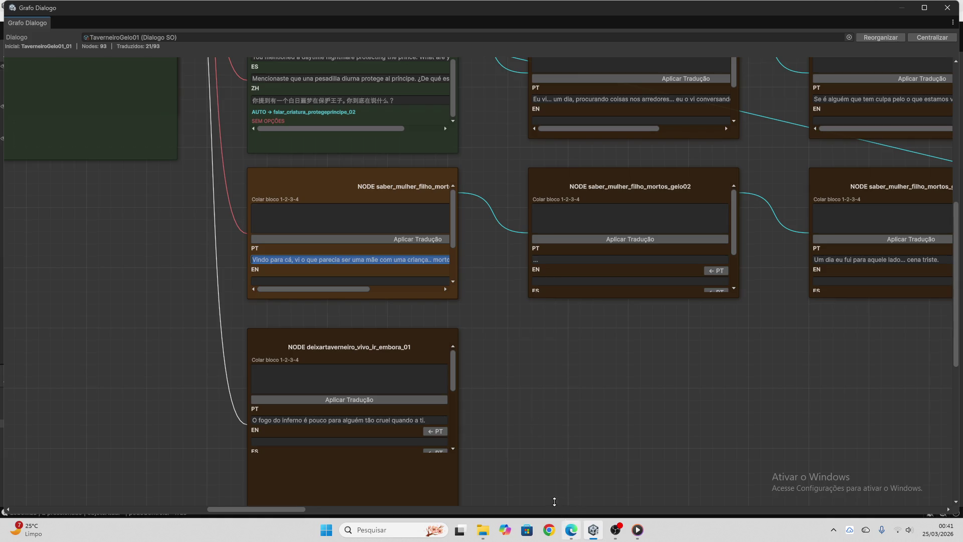
scroll(522, 351, "up", 10)
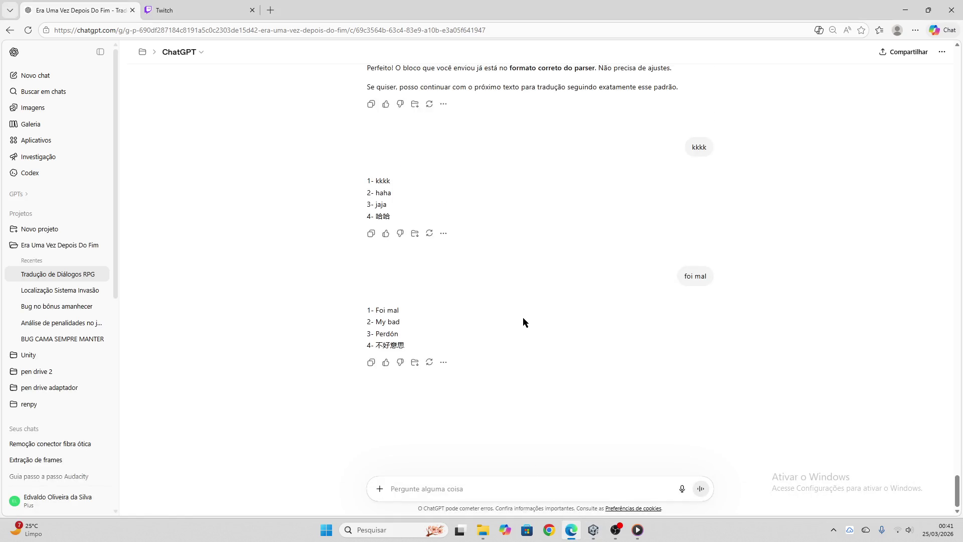
- Have ChatGPT translate the mother-and-child question into PT/EN/ES/ZH and copy the reply
scroll(558, 362, "down", 2)
scroll(558, 361, "down", 3)
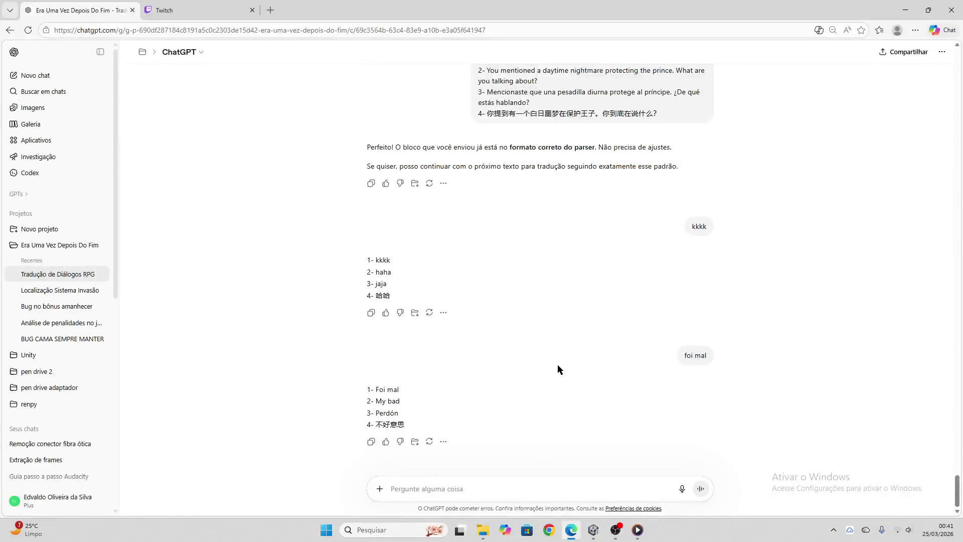
left_click(171, 10)
left_click(75, 10)
type("Vindo para cá, vi o que parecia ser uma mãe com uma criança.. mortos na estrada. Sabe o que pode ter acontecido?")
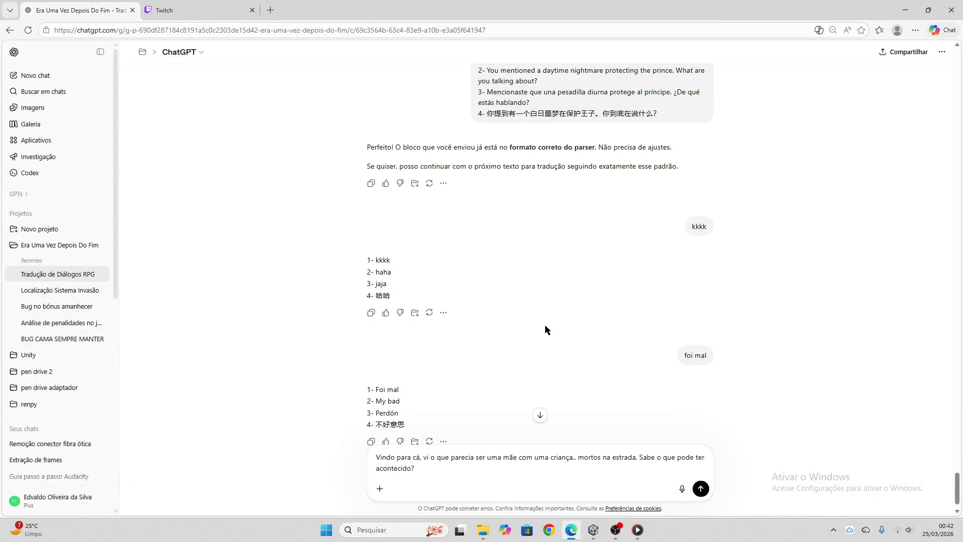
key("Return")
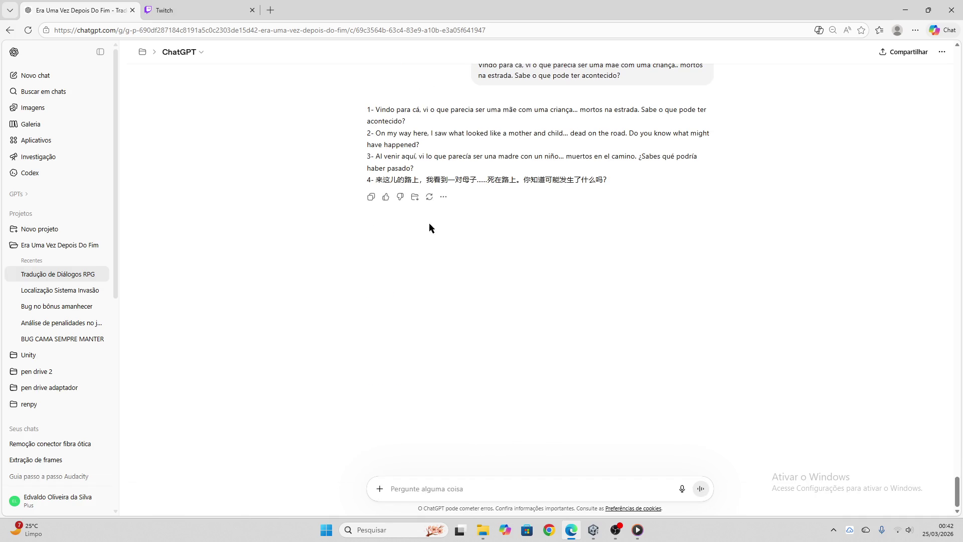
left_click(371, 197)
left_click(594, 530)
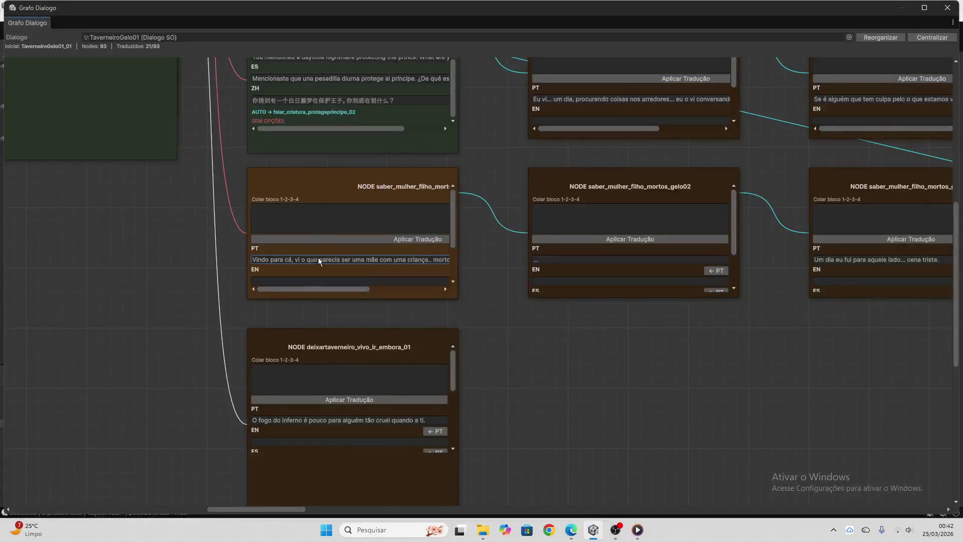
- Paste and apply the copied translations to the saber_mulher node, reaching 22 of 93
left_click(316, 221)
key("ctrl+v")
left_click(317, 239)
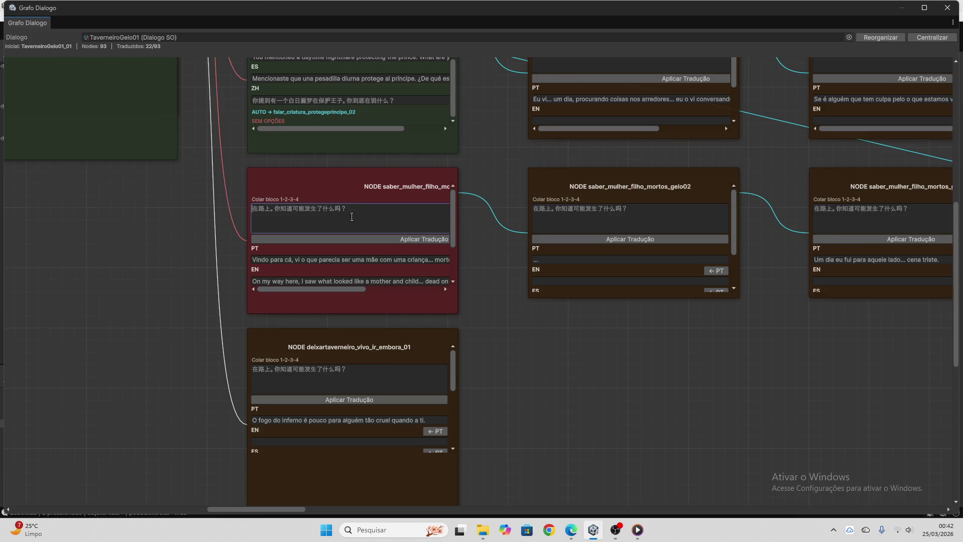
- Send the deixartaverneiro_vivo_ir_embora_01 line 'O fogo do inferno é pouco…' to ChatGPT
scroll(329, 248, "down", 3)
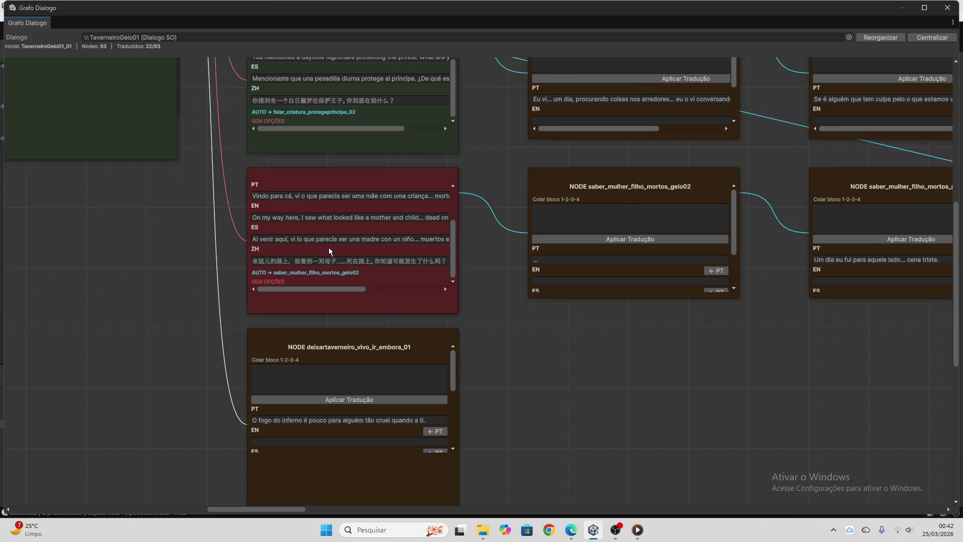
scroll(481, 296, "down", 3)
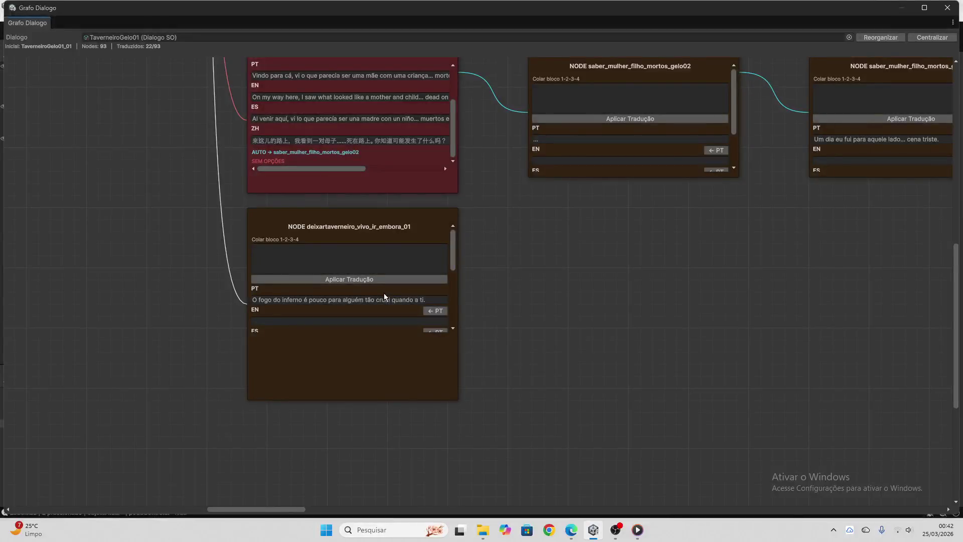
left_click(384, 299)
left_click(572, 531)
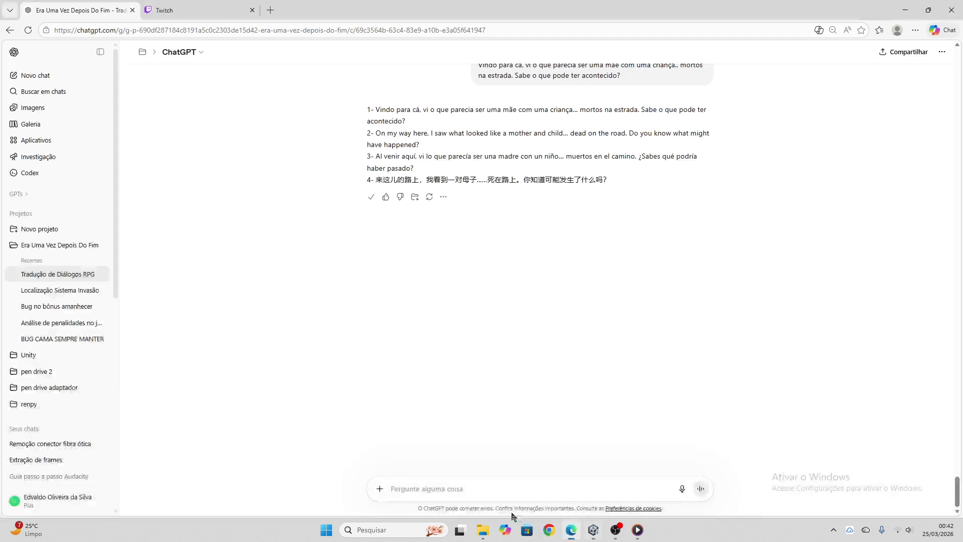
left_click(485, 490)
key("ctrl+v")
key("Return")
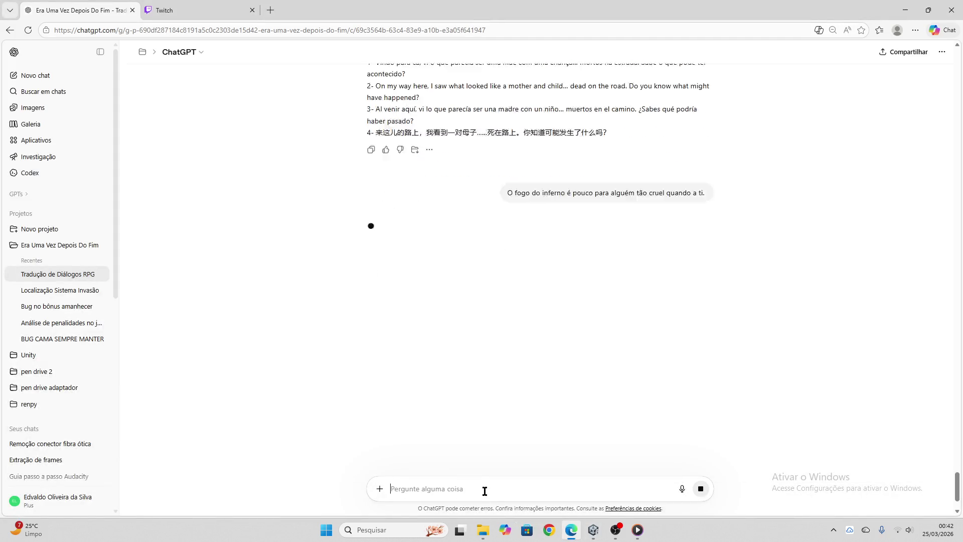
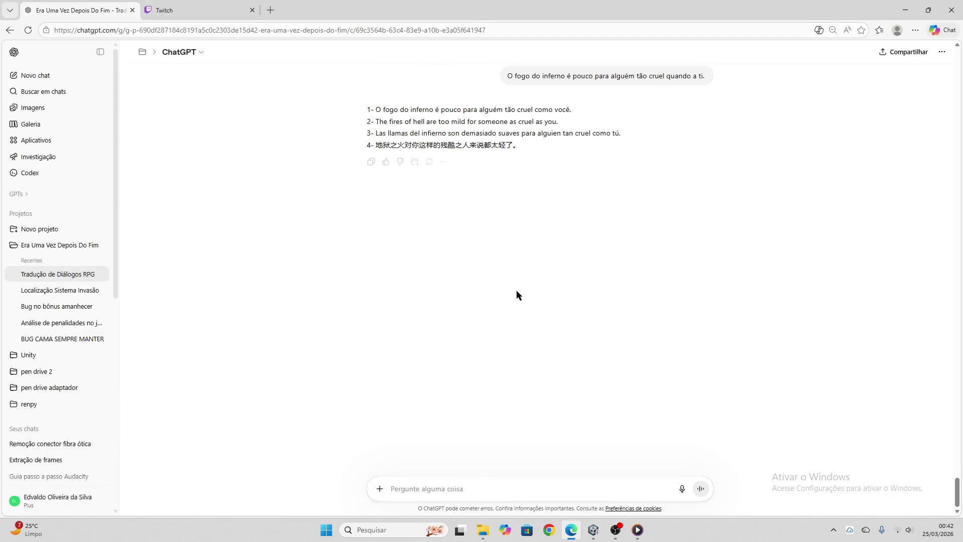
- Paste ChatGPT's four-language hell-fire translation into deixartaverneiro_vivo_ir_embora_01's paste-block field
left_click(593, 531)
left_click(331, 261)
key("ctrl+v")
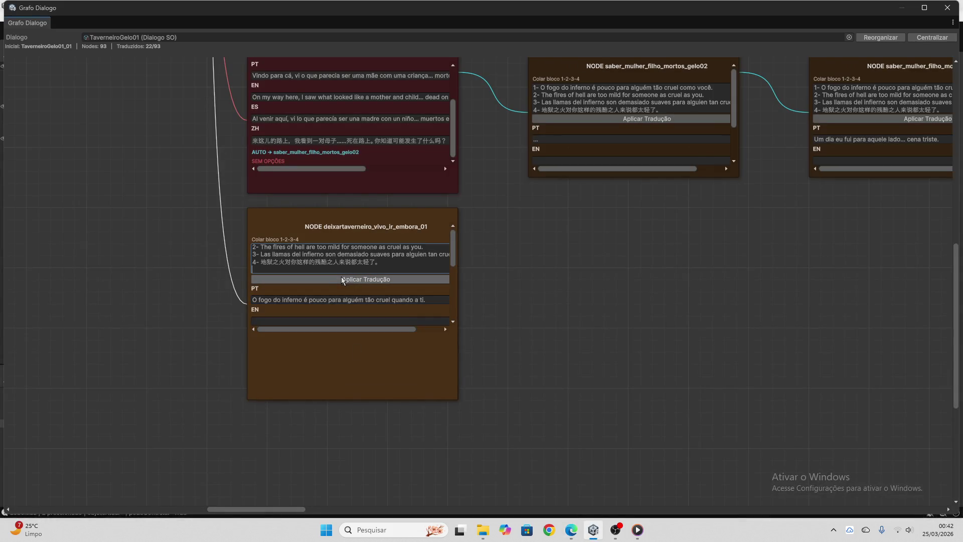
- Apply the translation to deixartaverneiro_vivo_ir_embora_01, then take taverneiro_criaturas_invadiram_02's PT line to ChatGPT
left_click(343, 279)
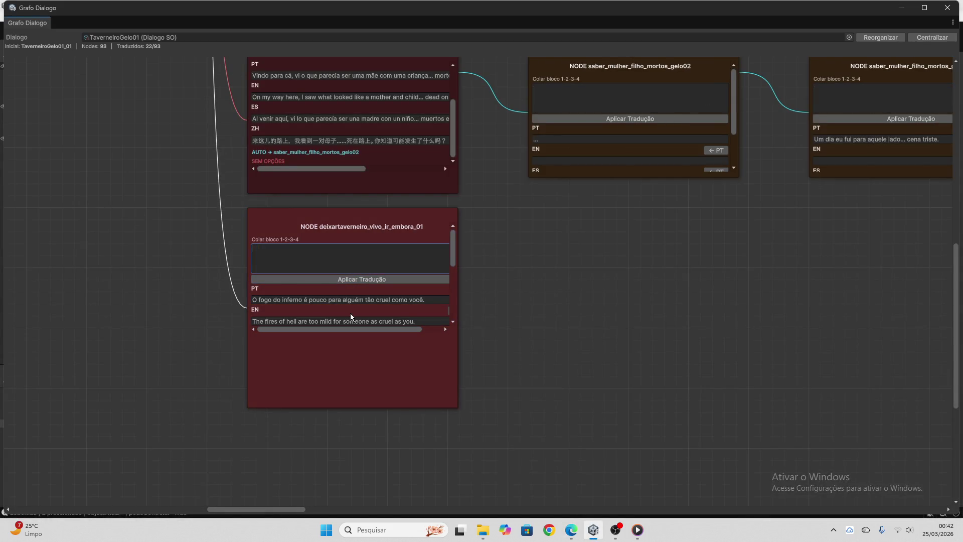
scroll(350, 317, "down", 5)
left_click_drag(287, 508, 314, 509)
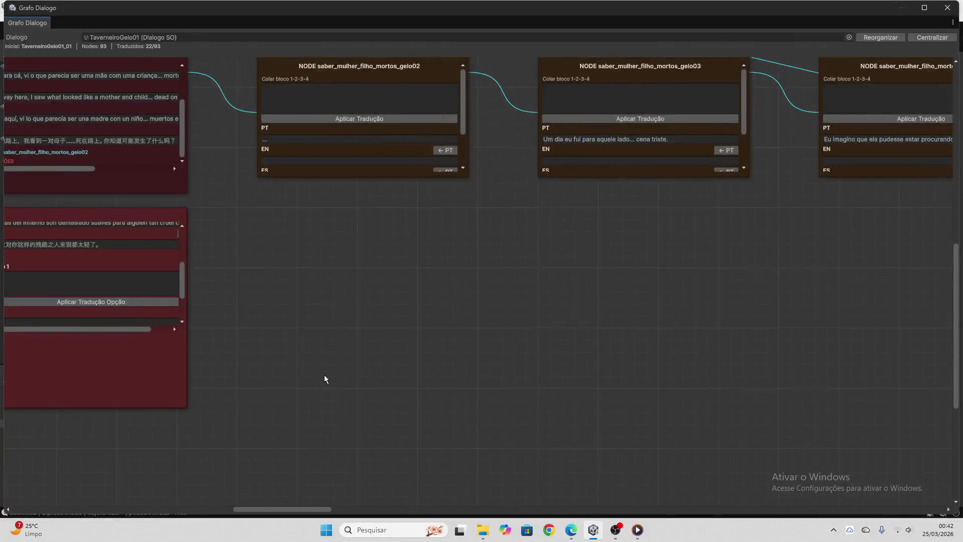
scroll(229, 335, "up", 6)
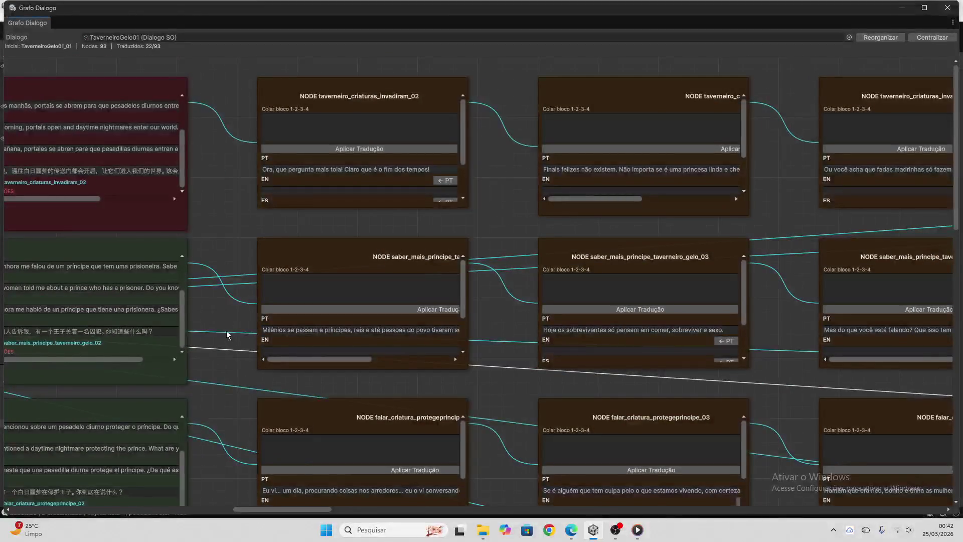
left_click(290, 170)
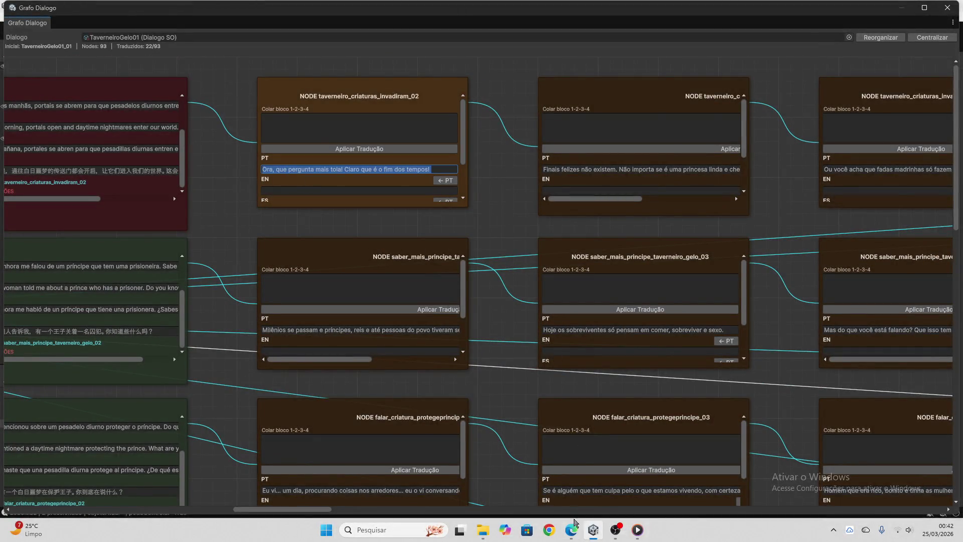
left_click(572, 529)
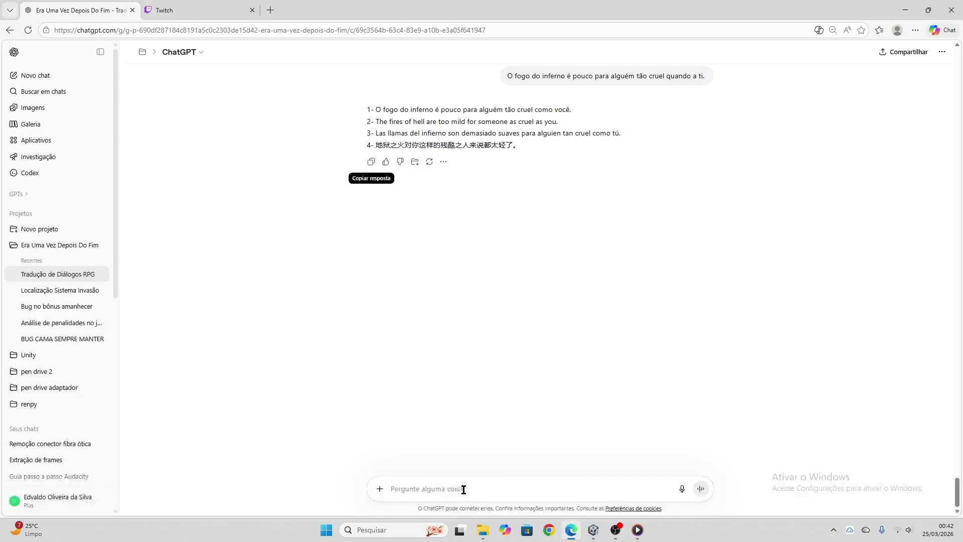
- Have ChatGPT translate the 'fim dos tempos' line into PT/EN/ES/ZH and copy the reply
left_click(486, 489)
type("Ora, que pergunta mais tola! Claro que é o fim dos tempos!")
key("Return")
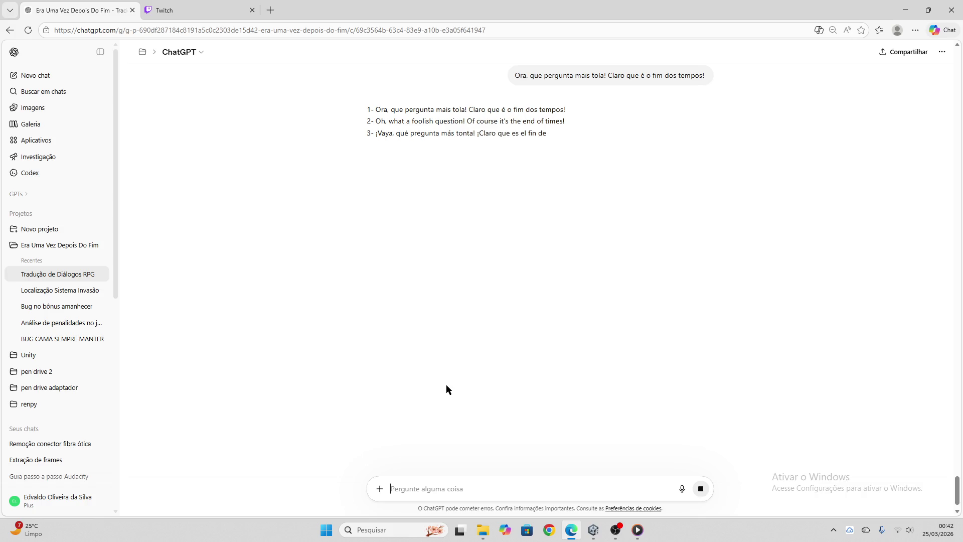
left_click(370, 162)
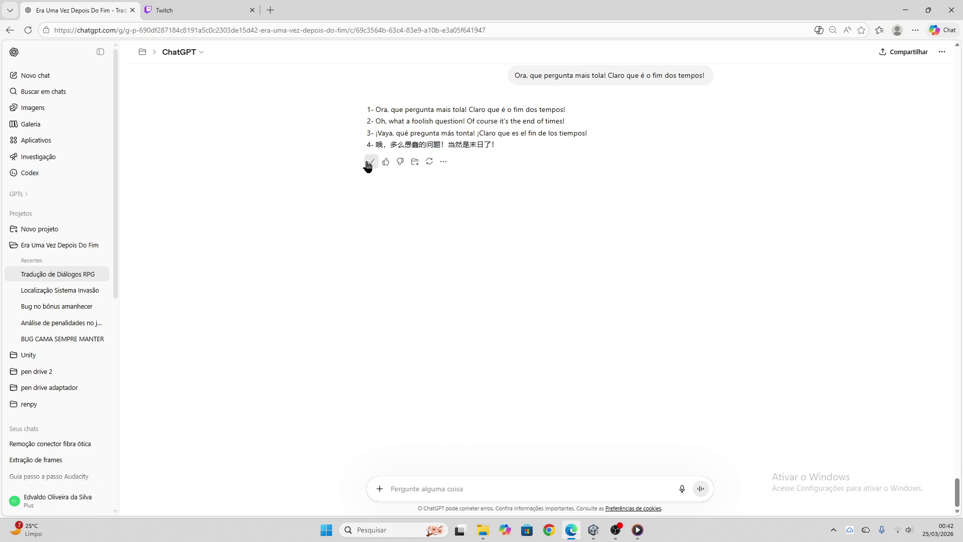
- Select the existing contents of taverneiro_criaturas_invadiram_02's paste block in Unity
left_click(594, 530)
left_click(346, 132)
key("ctrl+a")
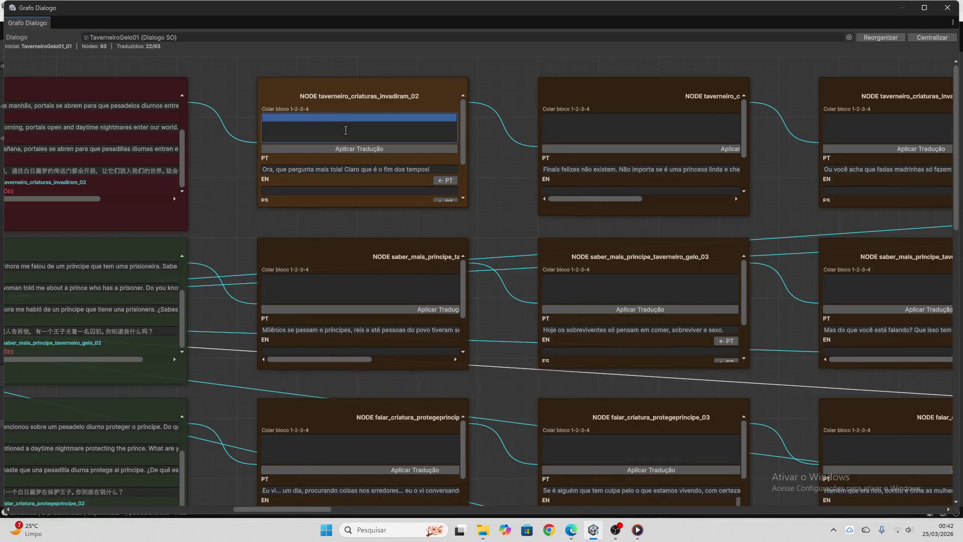
- Paste and apply the translation to taverneiro_criaturas_invadiram_02, reaching 23/93 translated
key("ctrl+v")
left_click(356, 148)
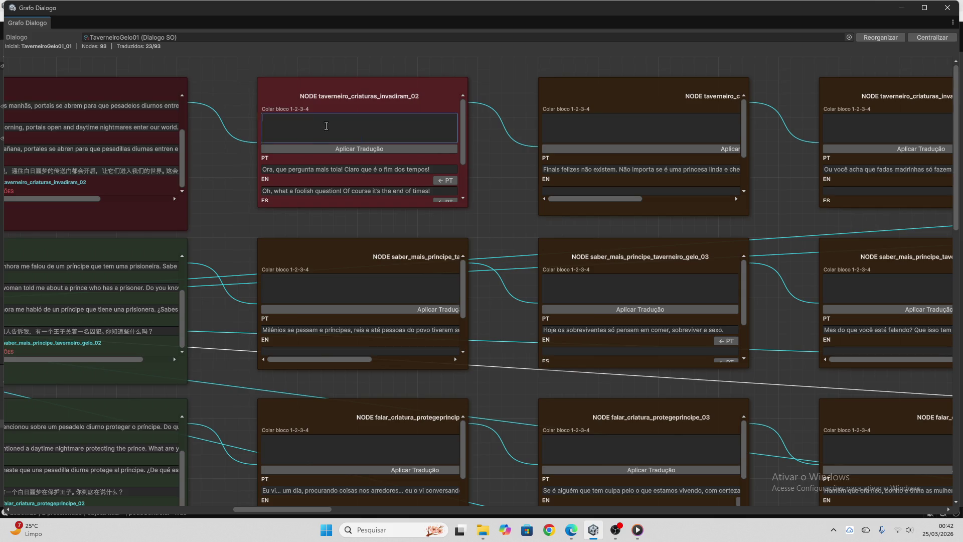
scroll(329, 130, "down", 2)
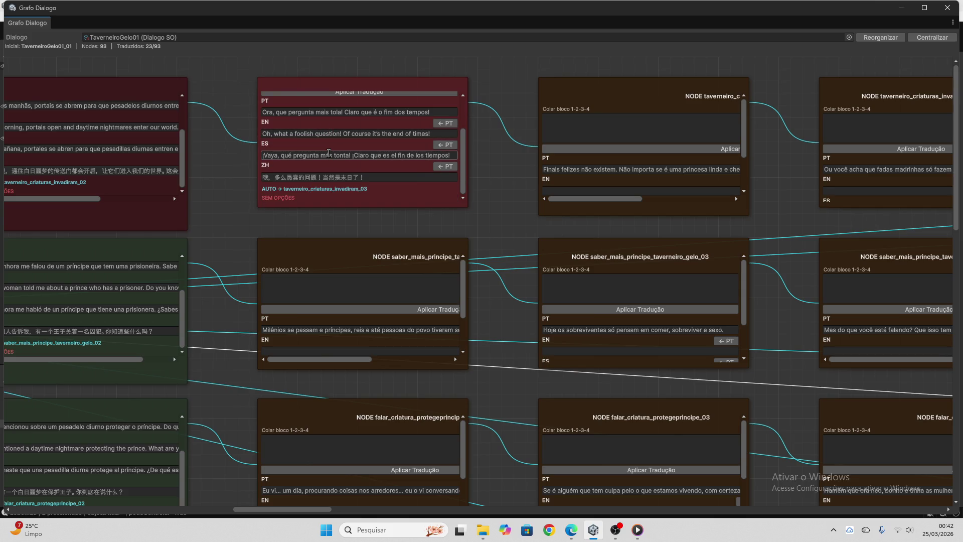
scroll(490, 211, "down", 3)
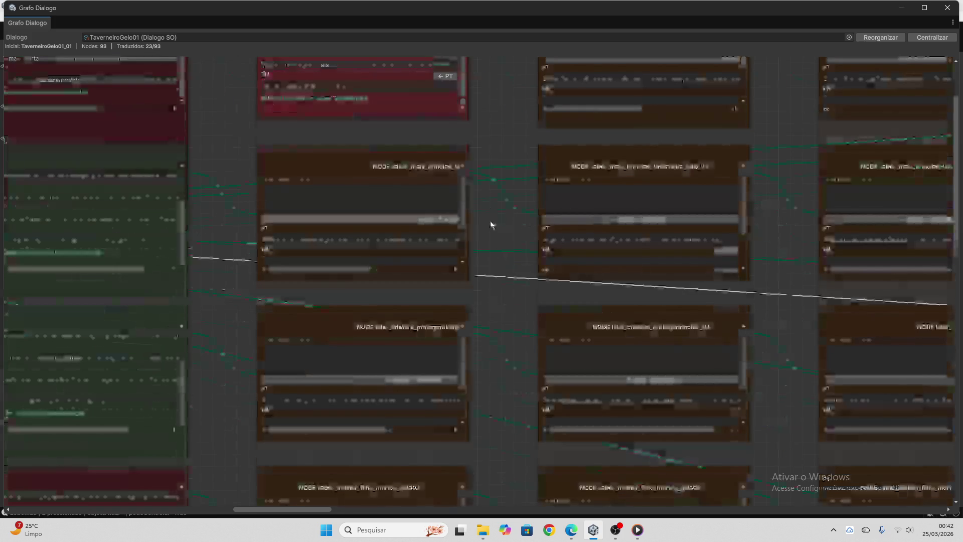
- Have ChatGPT translate the next node's Milênios line into four languages and copy the reply
left_click(385, 237)
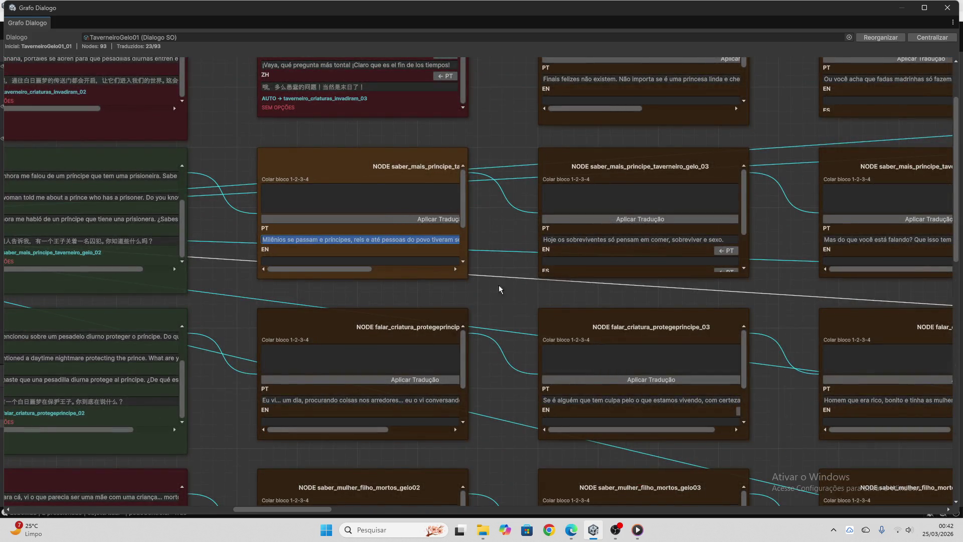
left_click(571, 529)
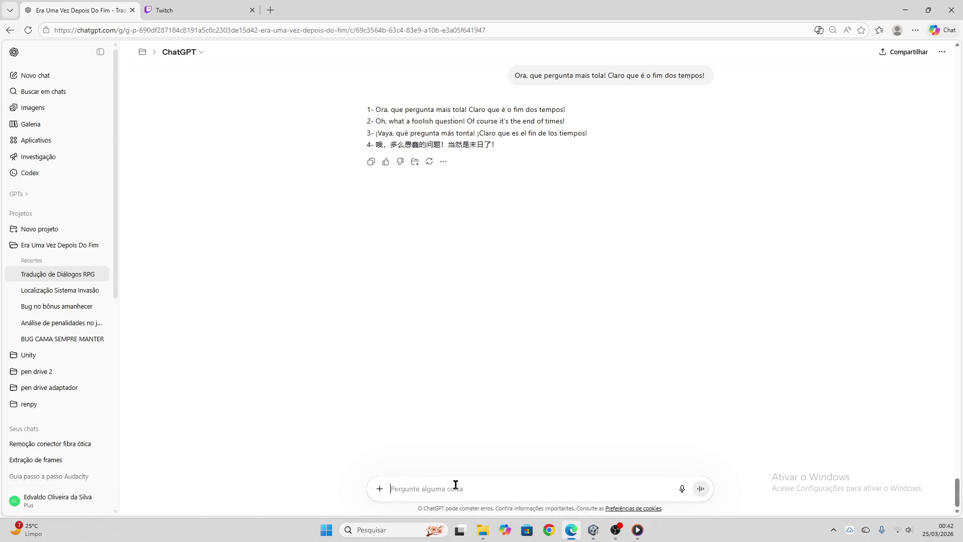
key("ctrl+v")
key("Return")
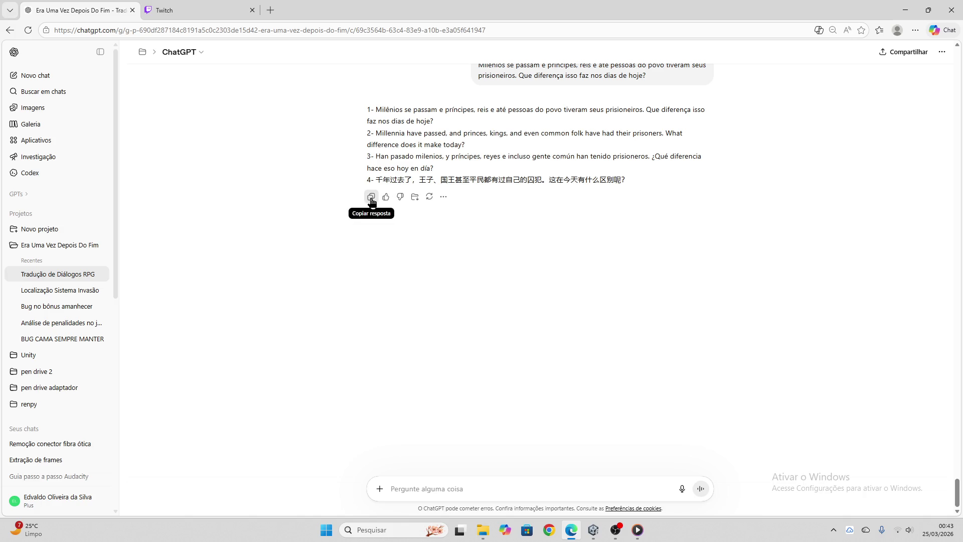
left_click(372, 197)
left_click(594, 532)
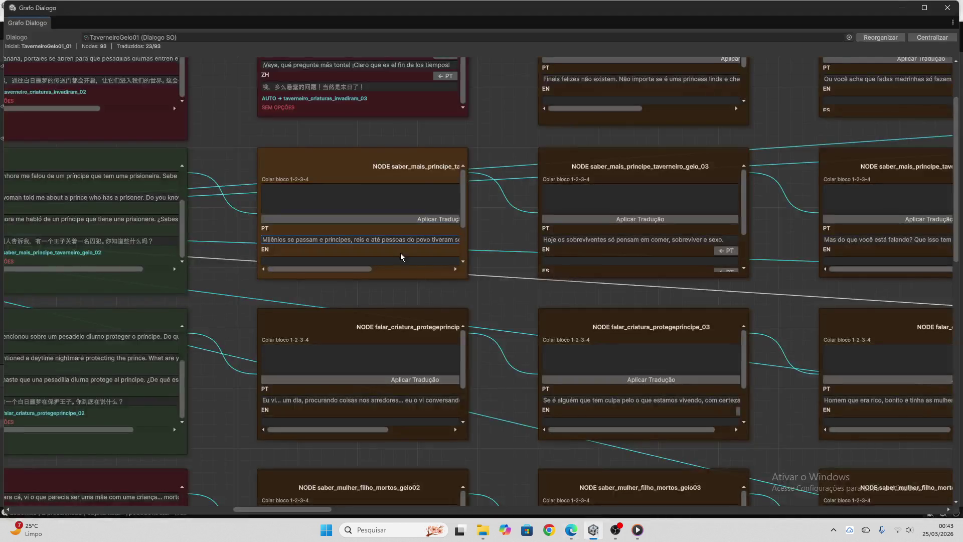
- Replace the paste block with the Milênios translation and apply it, reaching 24/93 translated
left_click(348, 203)
key("ctrl+a")
key("ctrl+v")
left_click(360, 219)
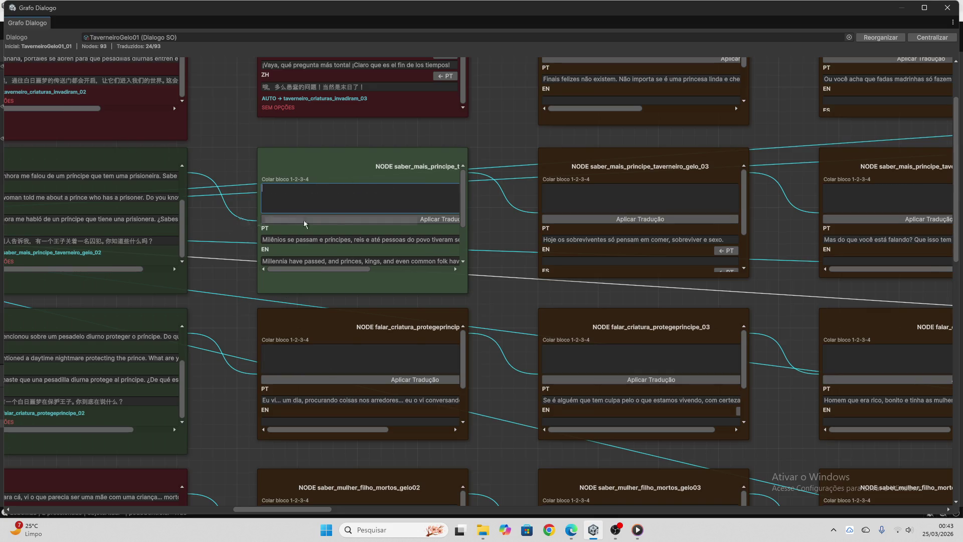
- Send the next untranslated node's cursed-creature PT line to ChatGPT for translation
scroll(303, 220, "down", 2)
scroll(239, 221, "down", 3)
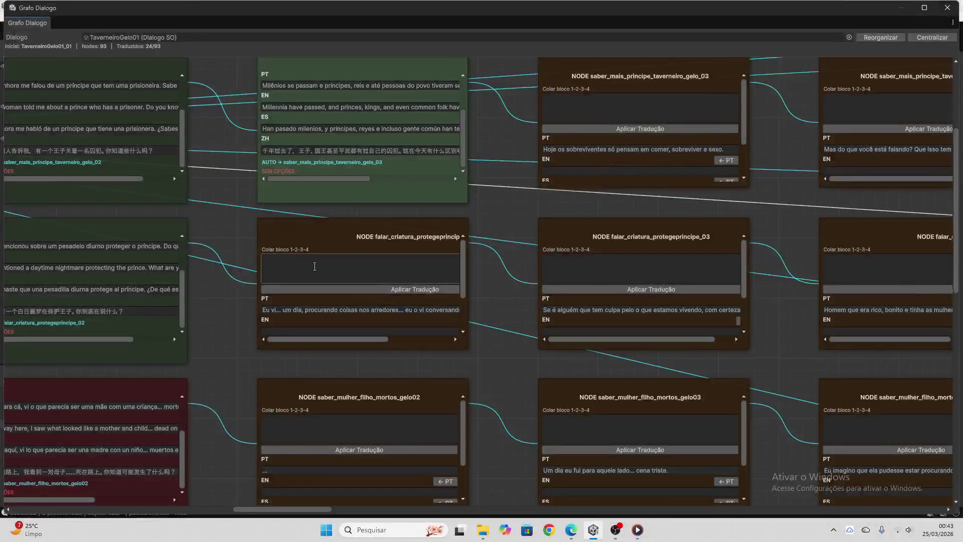
left_click(329, 310)
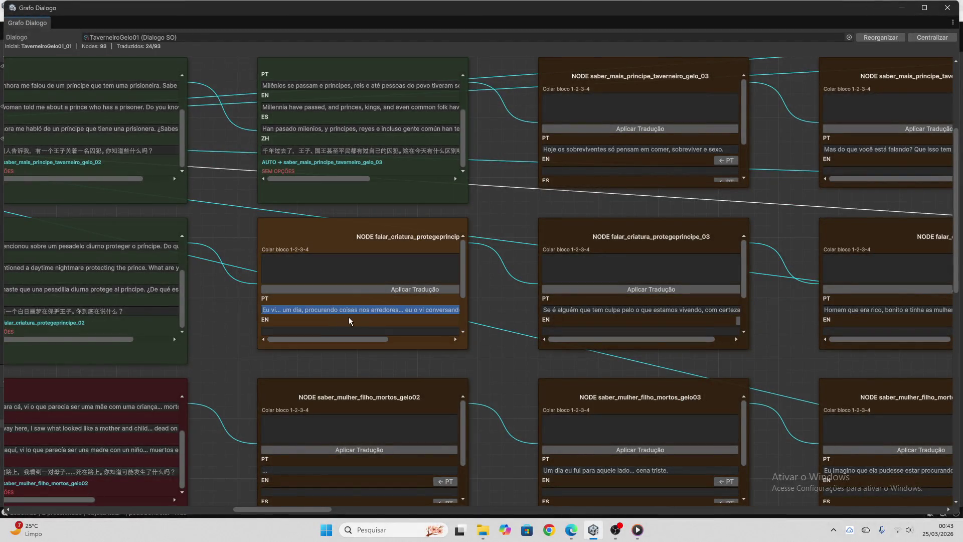
key("alt+Tab")
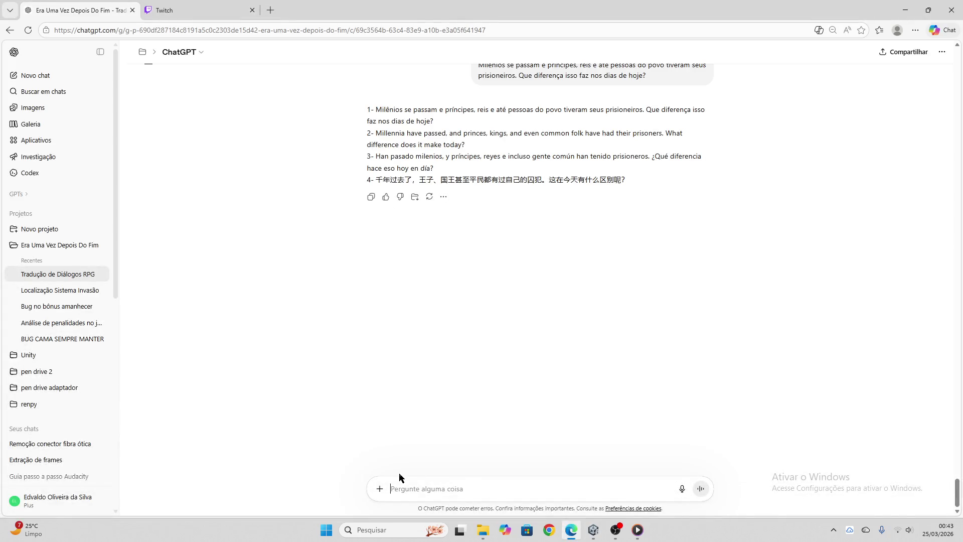
key("ctrl+v")
key("Return")
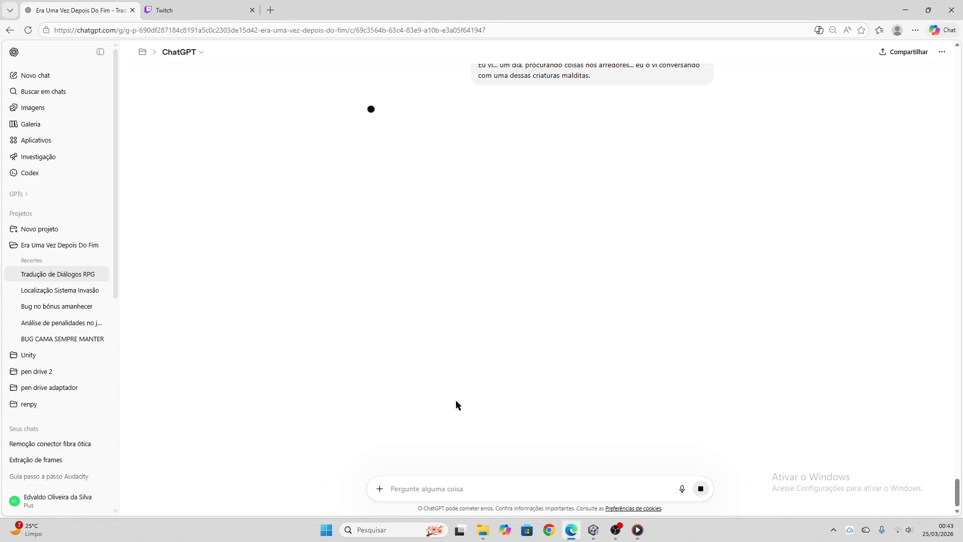
key("ctrl+Tab")
key("ctrl+Tab")
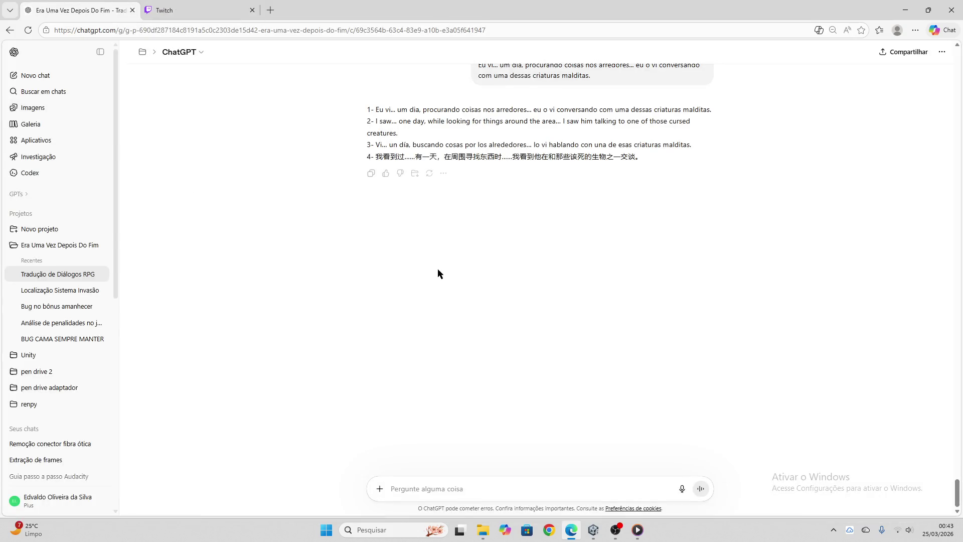
left_click(593, 529)
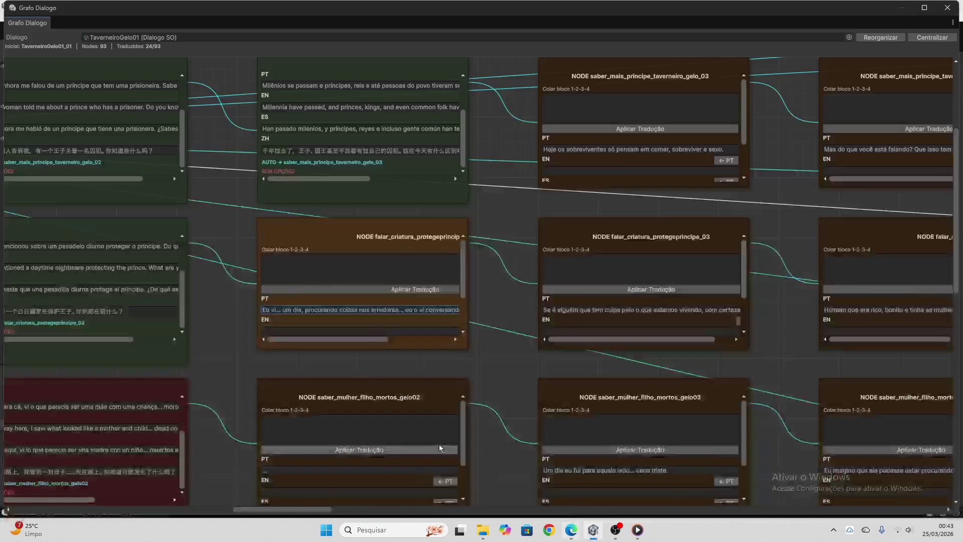
- Paste and apply the cursed-creature line's four-language translation to its node
left_click(335, 275)
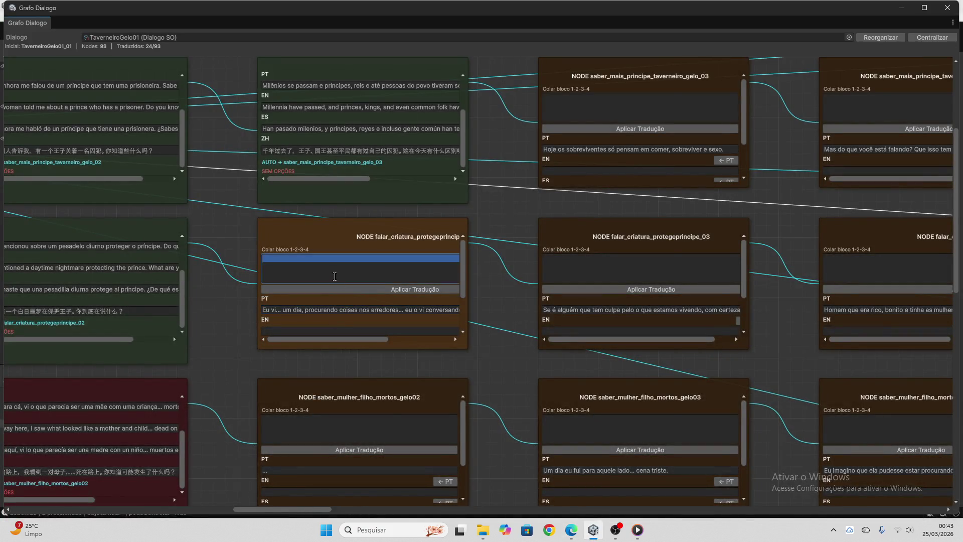
key("ctrl+v")
left_click(382, 289)
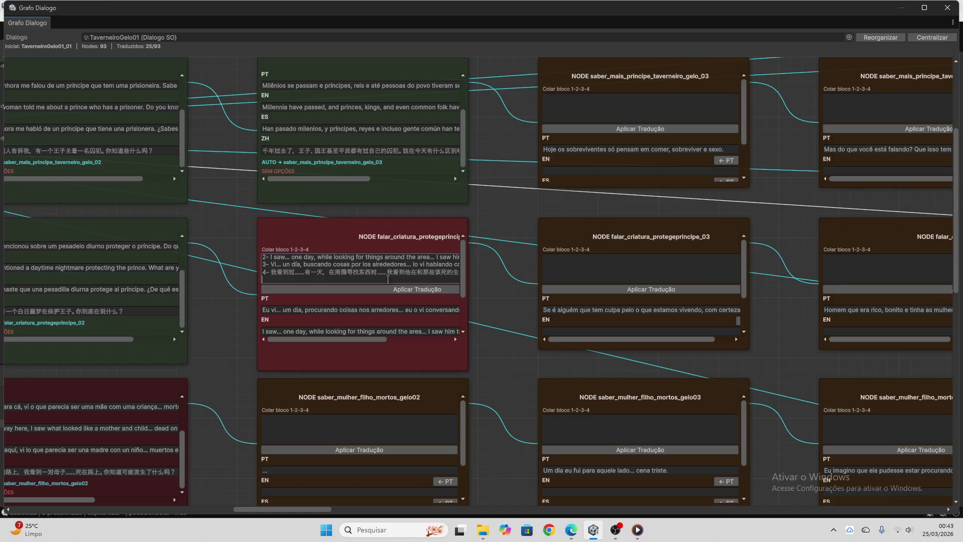
- Fill saber_mulher_filho_mortos_gelo02's EN, ES and ZH fields with '...' placeholders
scroll(367, 281, "down", 3)
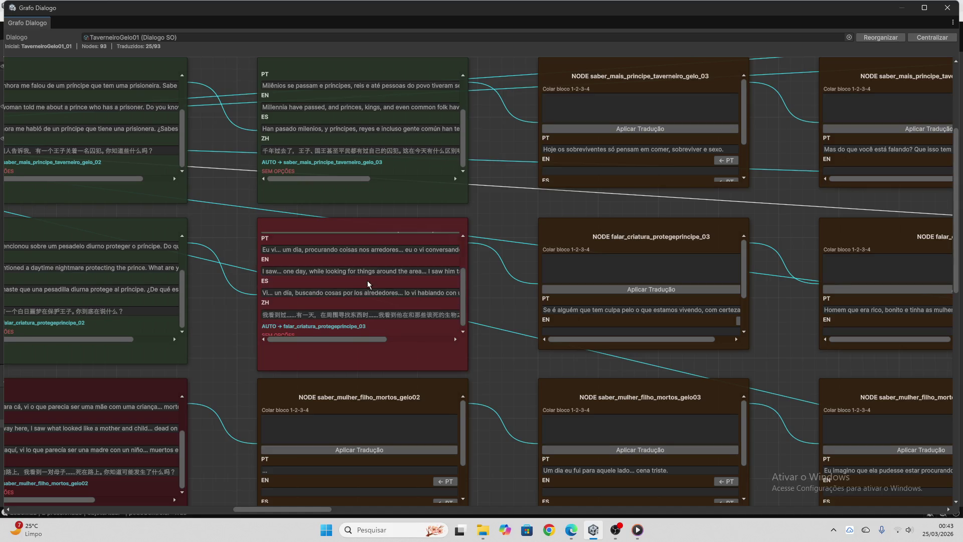
scroll(500, 303, "down", 5)
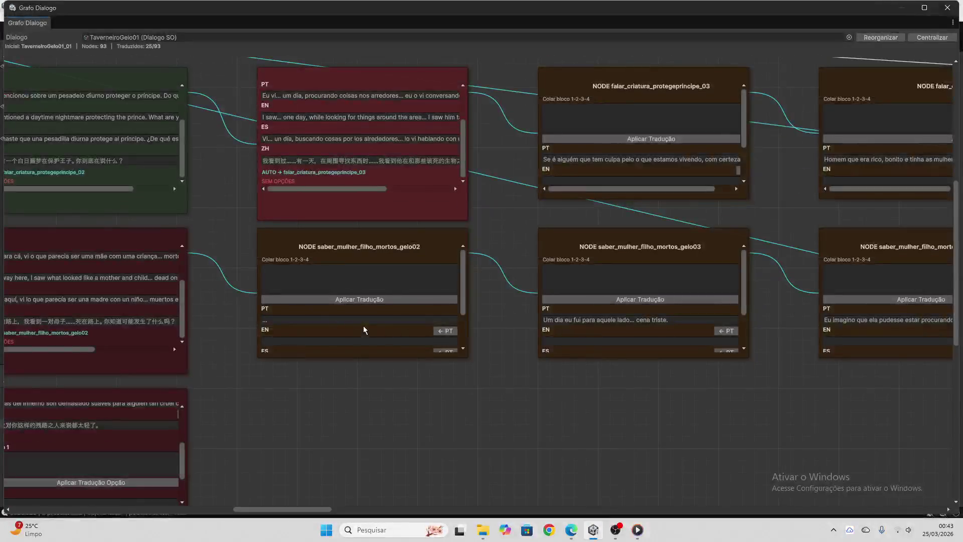
left_click(325, 319)
scroll(325, 326, "down", 2)
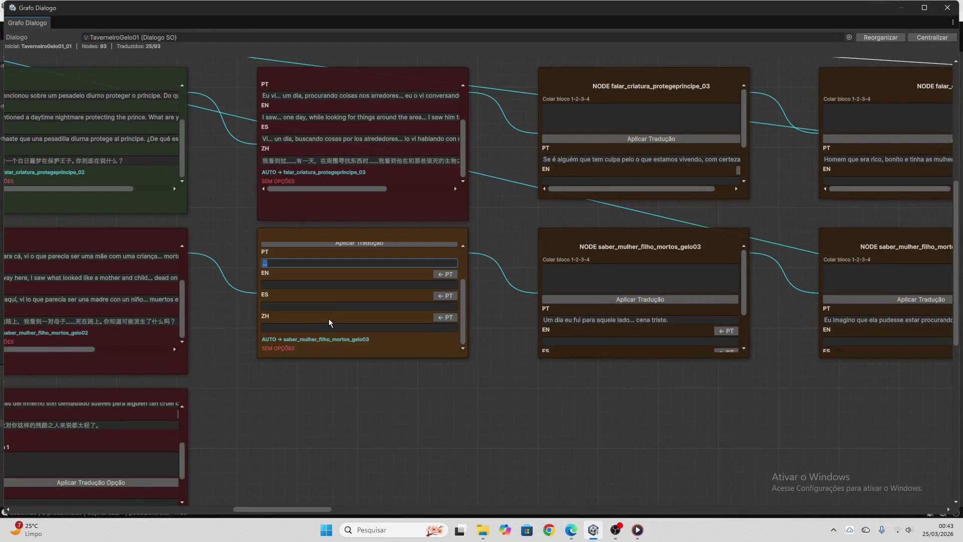
left_click(303, 286)
type("...")
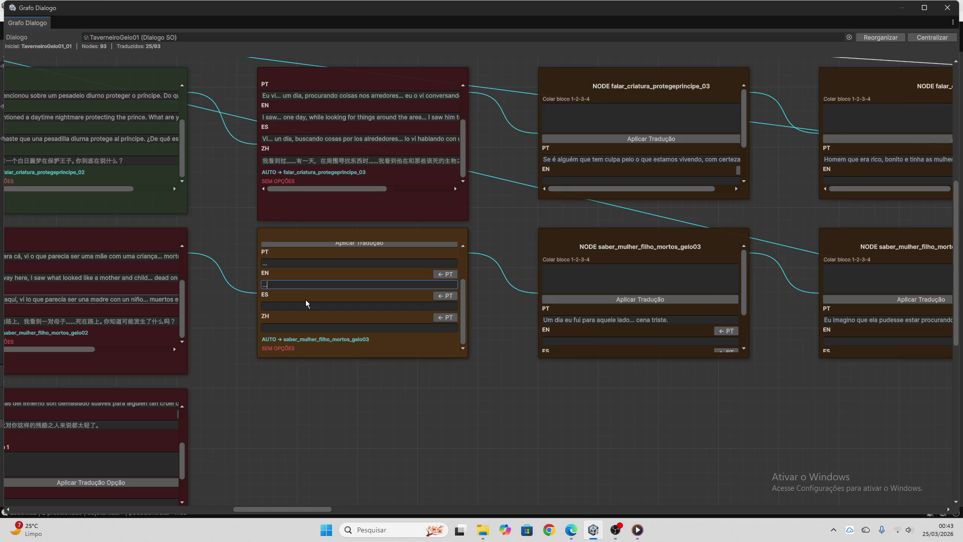
left_click(306, 305)
type("...")
left_click(308, 327)
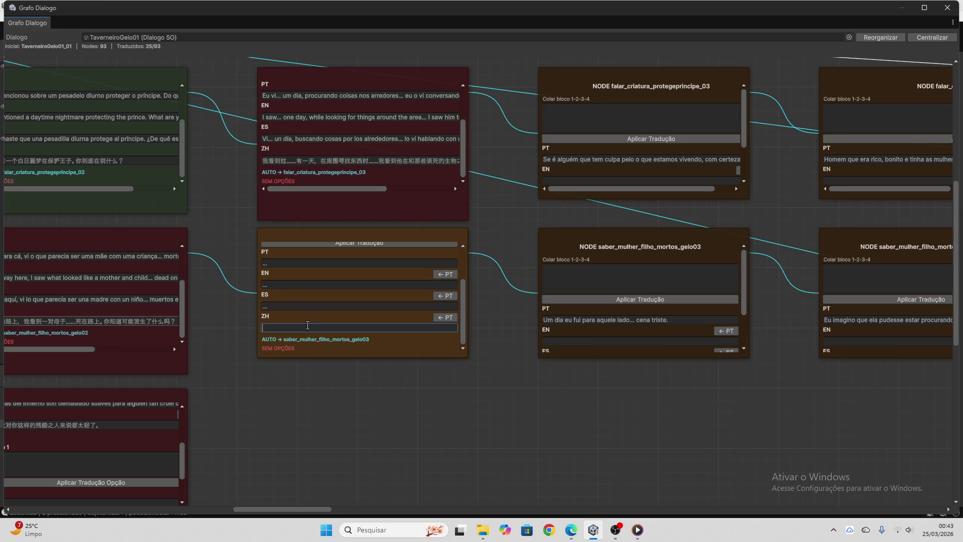
type("...")
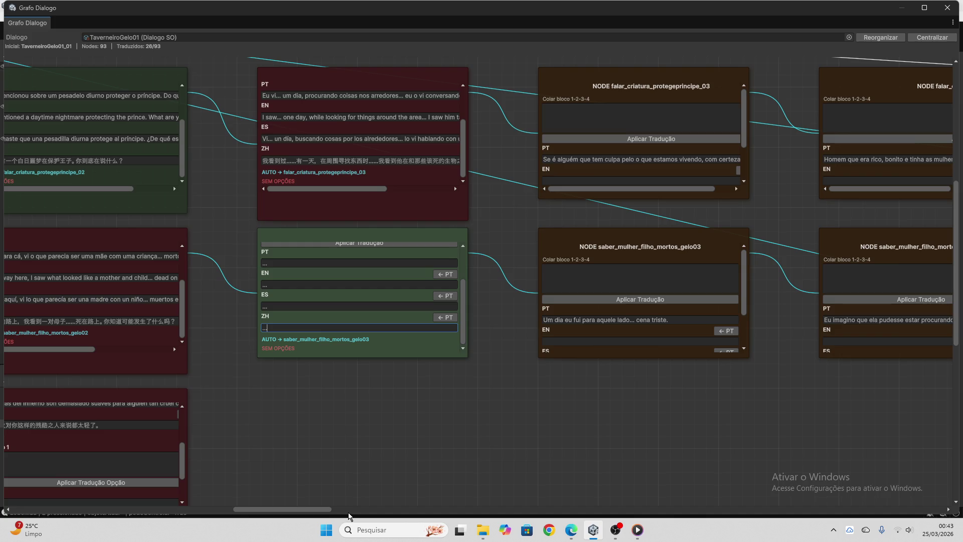
- Copy the taverneiro node's Portuguese line and bring ChatGPT back up
left_click_drag(328, 507, 356, 508)
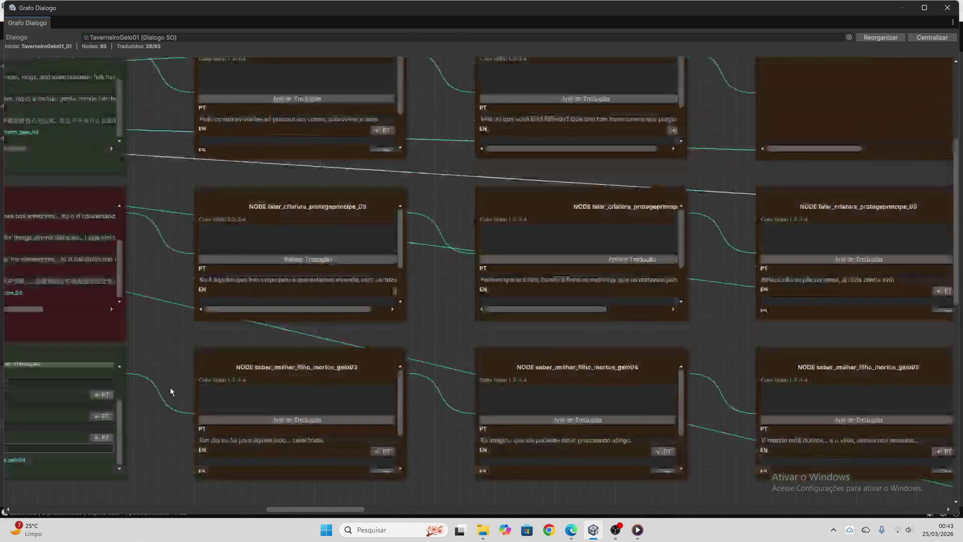
scroll(170, 387, "up", 4)
left_click(261, 172)
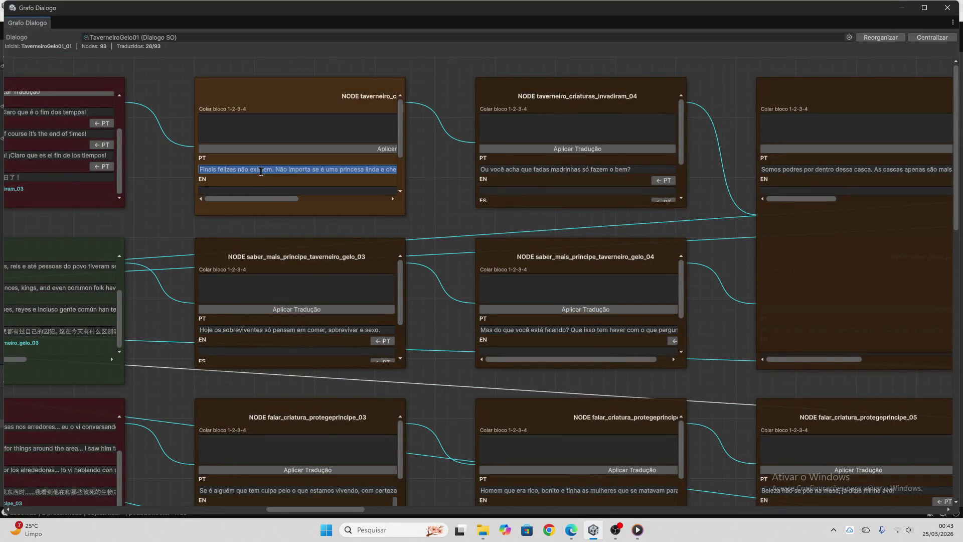
left_click(572, 530)
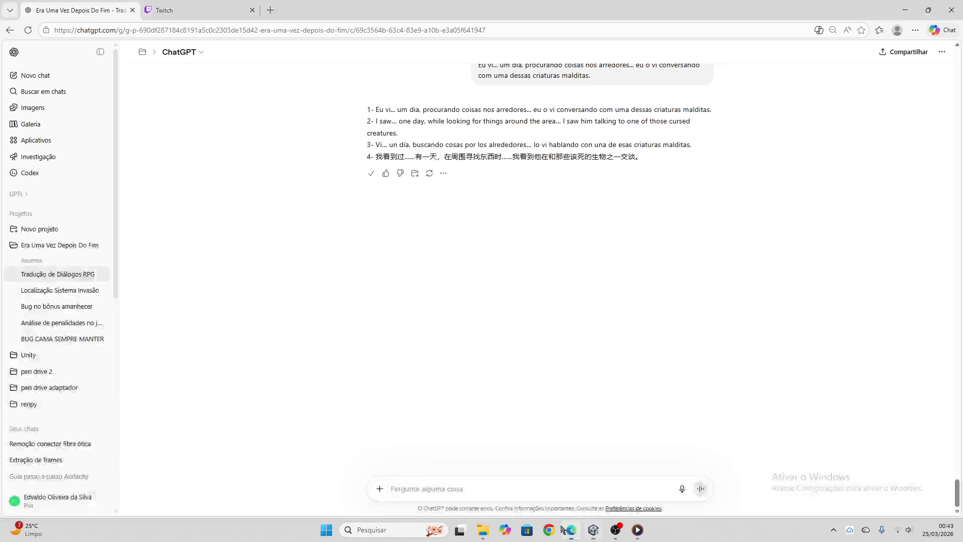
- Translate 'Finais felizes não existem.' in ChatGPT, copy the reply, and focus the taverneiro node's paste block
left_click(473, 489)
key("ctrl+v")
key("Return")
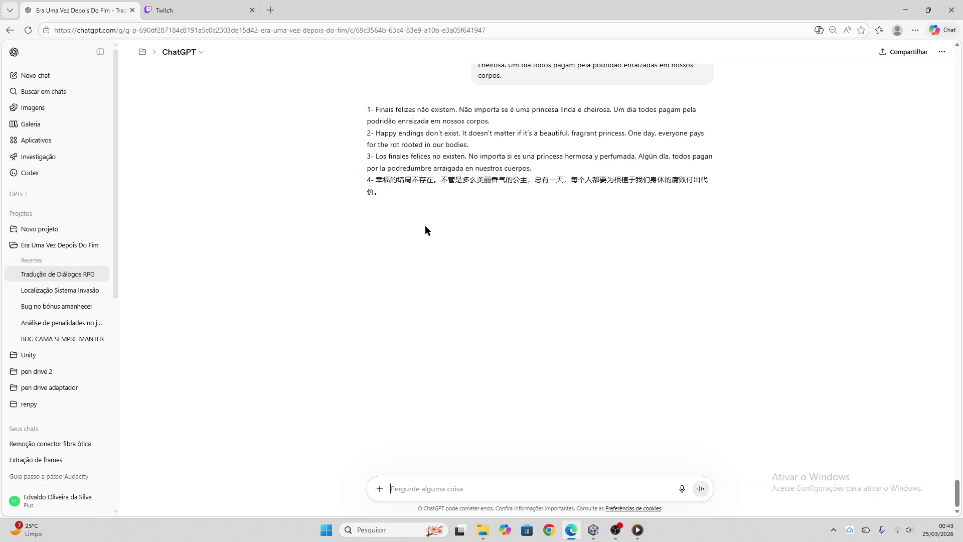
left_click(371, 208)
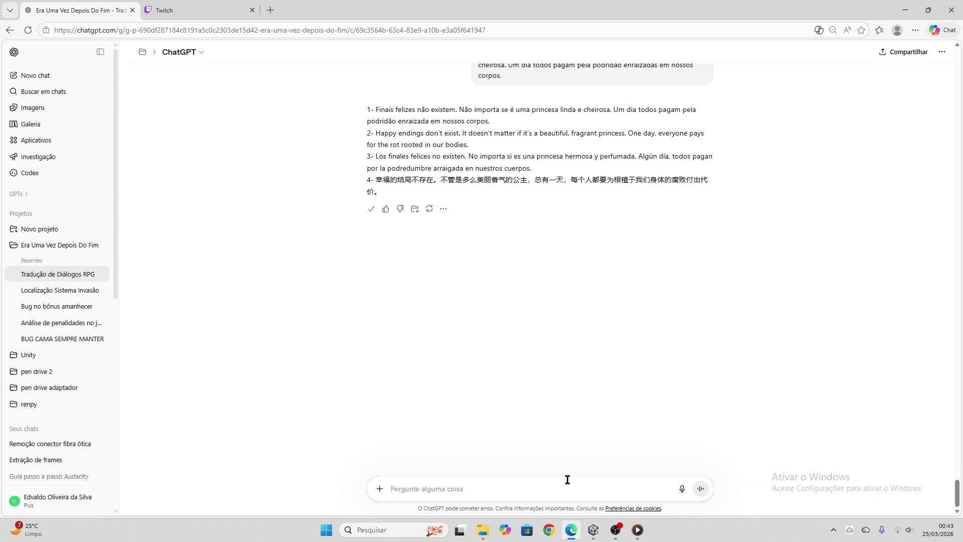
left_click(594, 531)
left_click(249, 143)
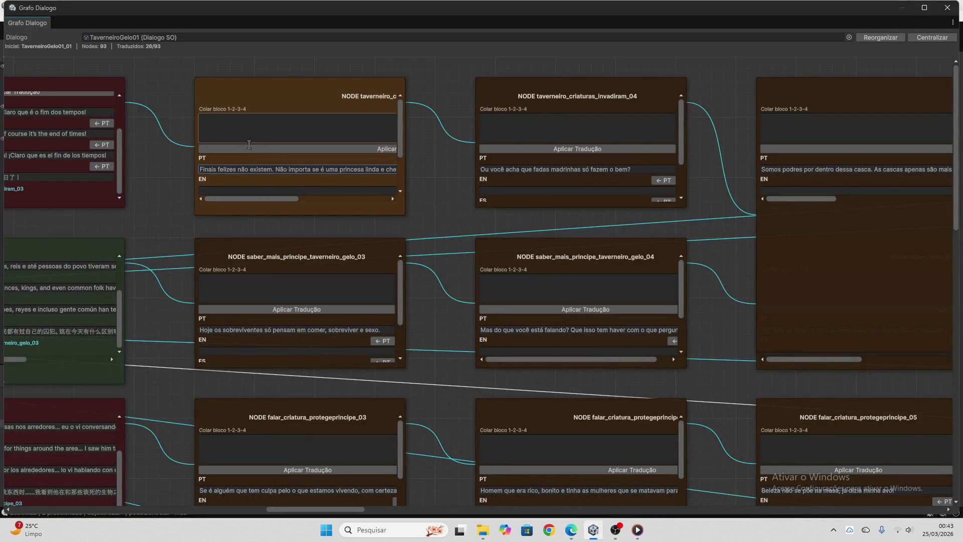
- Apply the Finais felizes translation to its node and clear the paste block
key("ctrl+v")
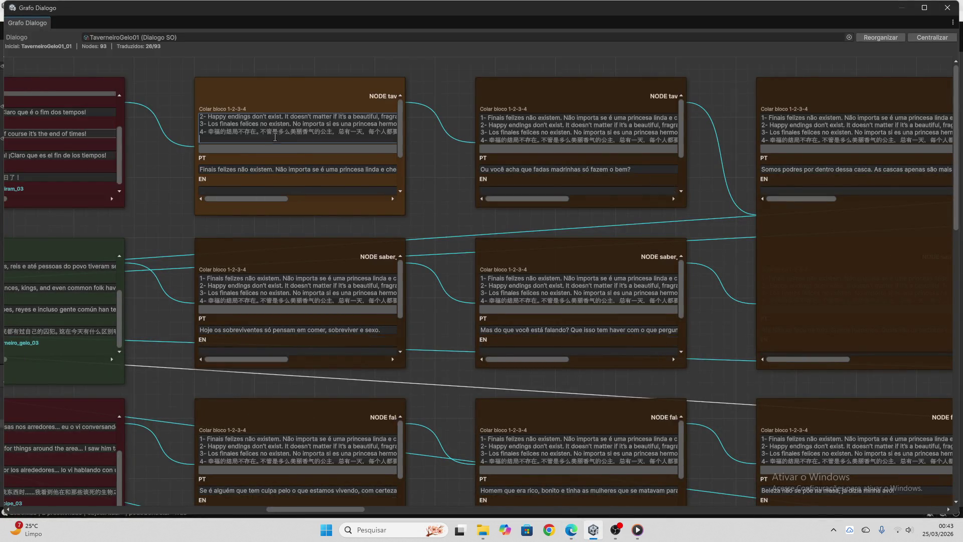
left_click(296, 150)
key("ctrl+a")
key("BackSpace")
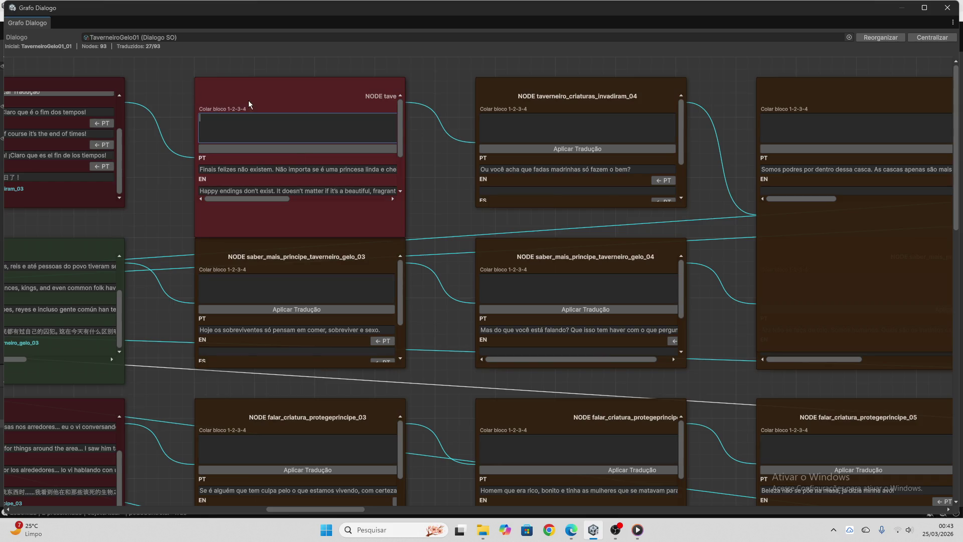
- Translate saber_mais_principe_taverneiro_gelo_03's Portuguese line in ChatGPT and copy the reply
scroll(314, 151, "down", 3)
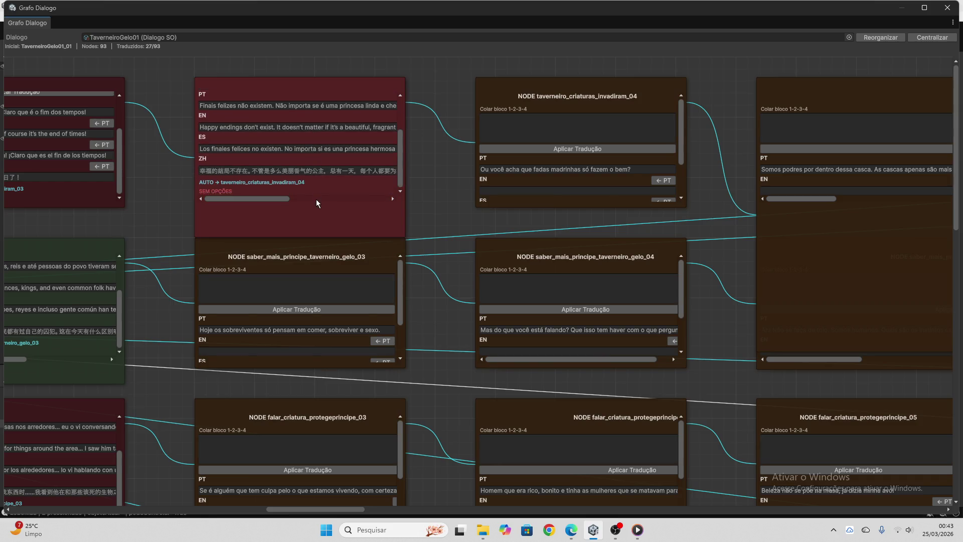
scroll(332, 272, "down", 3)
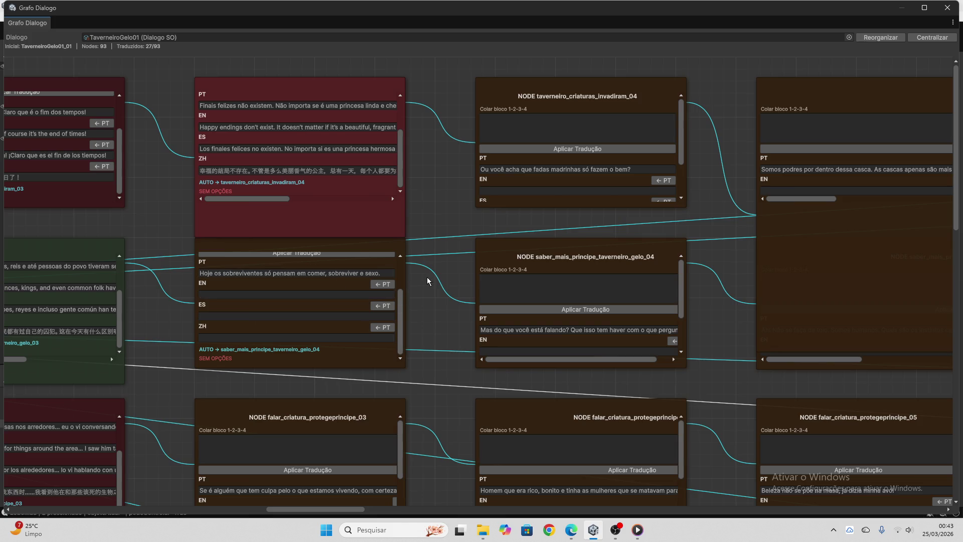
scroll(427, 277, "down", 1)
left_click(292, 214)
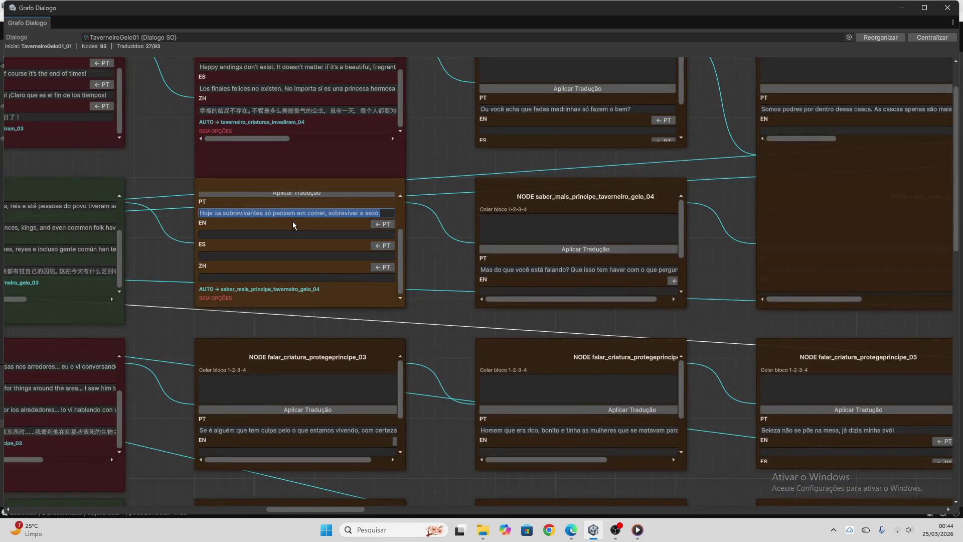
scroll(317, 263, "up", 1)
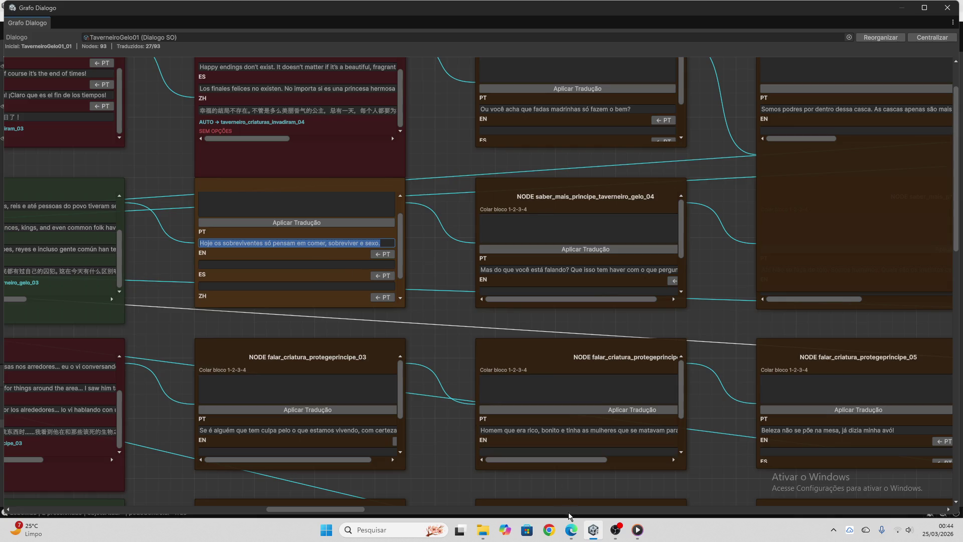
left_click(572, 530)
key("ctrl+v")
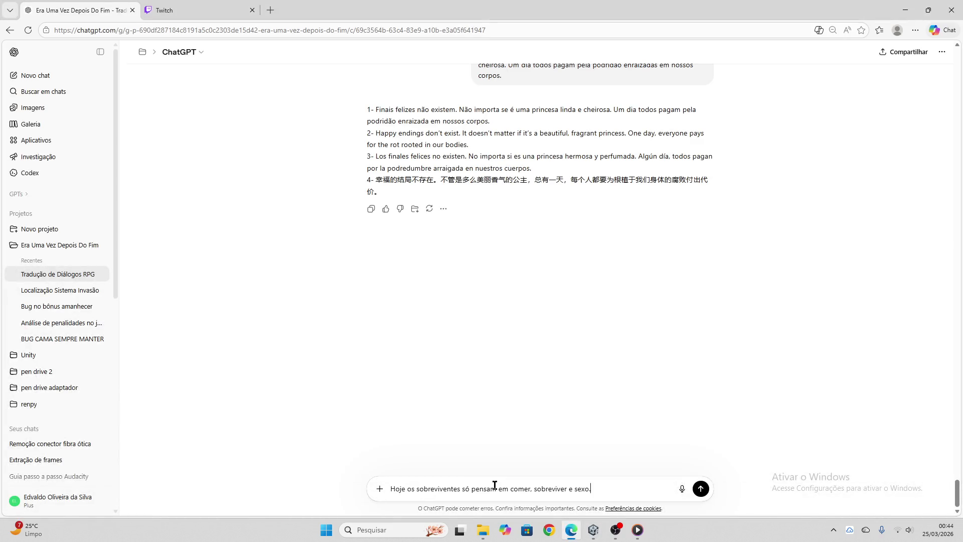
key("Return")
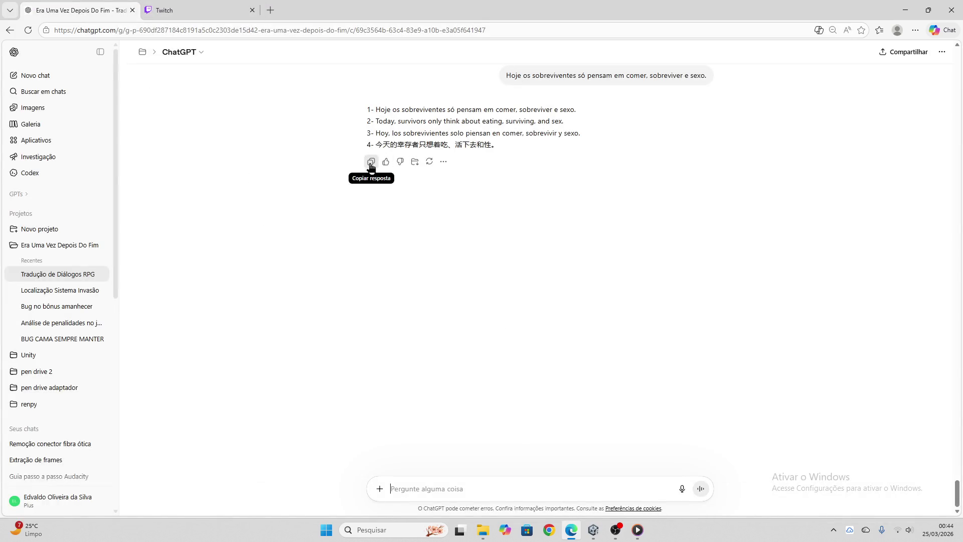
left_click(371, 161)
- Apply the 'Hoje os sobreviventes…' translation to gelo_03, reaching 28/93, and clear the block
mouse_move(593, 530)
left_click(537, 504)
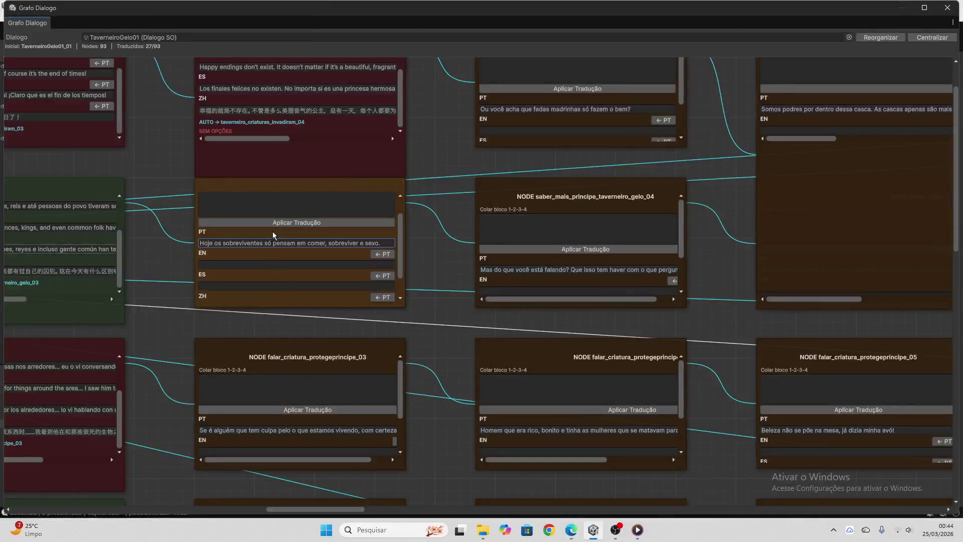
left_click(298, 204)
key("ctrl+v")
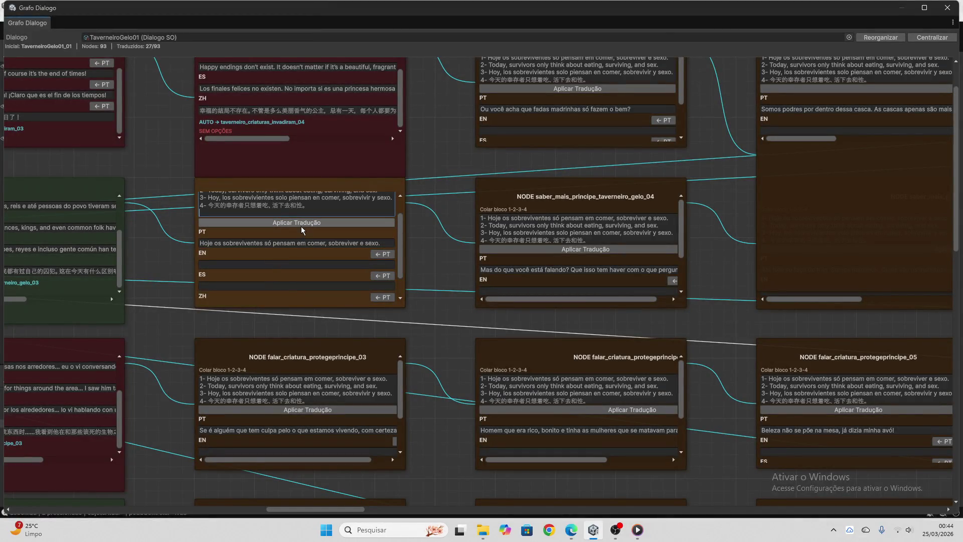
left_click(300, 223)
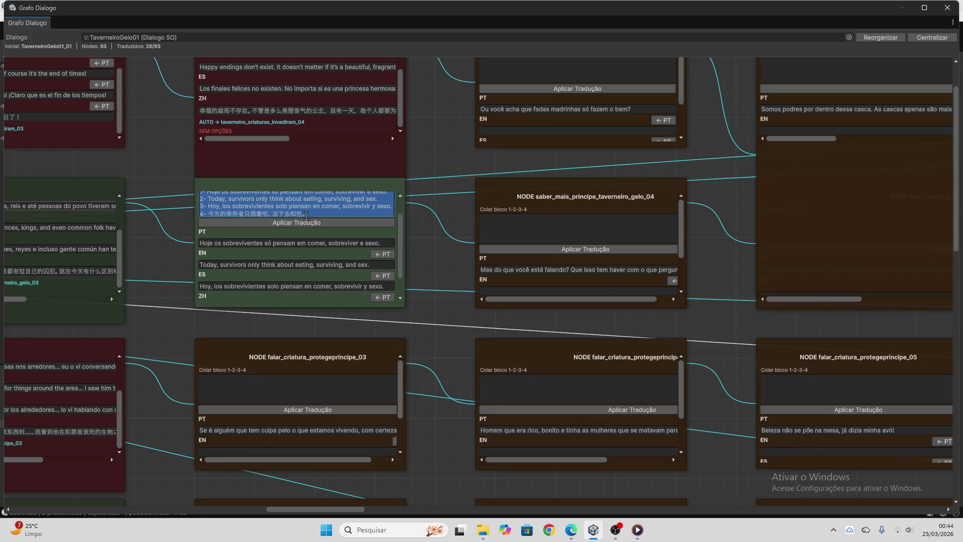
key("BackSpace")
scroll(327, 237, "up", 1)
scroll(327, 237, "down", 1)
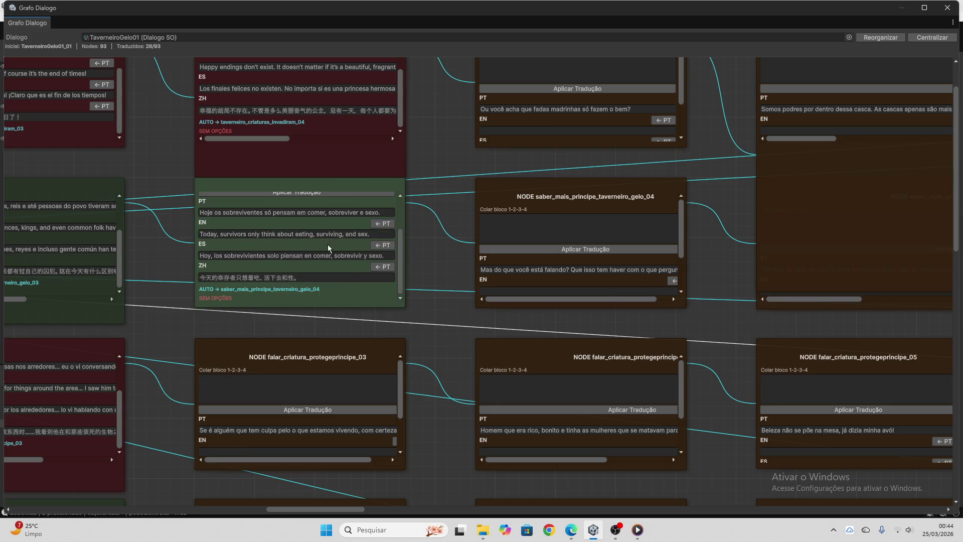
- Translate falar_criatura_protegeprincipe_03's Portuguese line in ChatGPT and copy the four-language reply
scroll(448, 275, "down", 6)
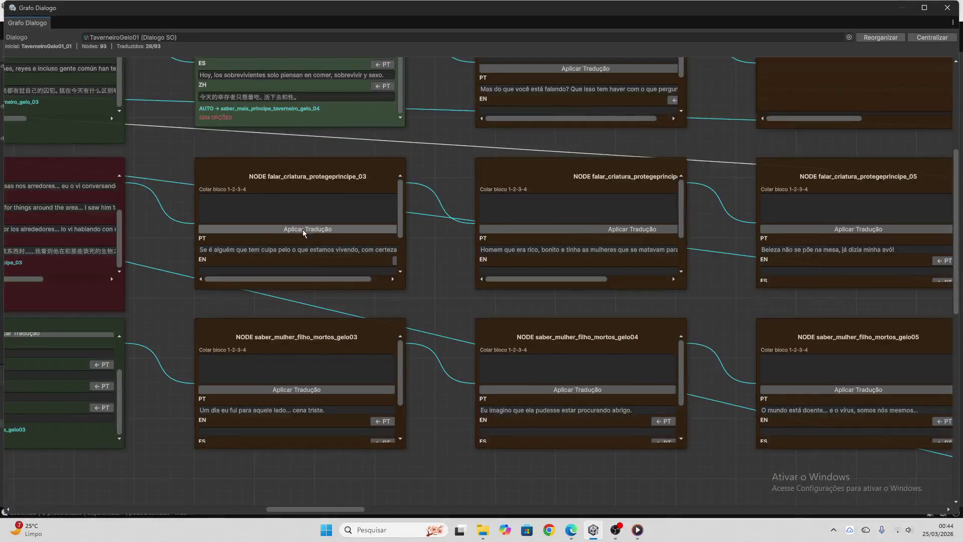
left_click(303, 247)
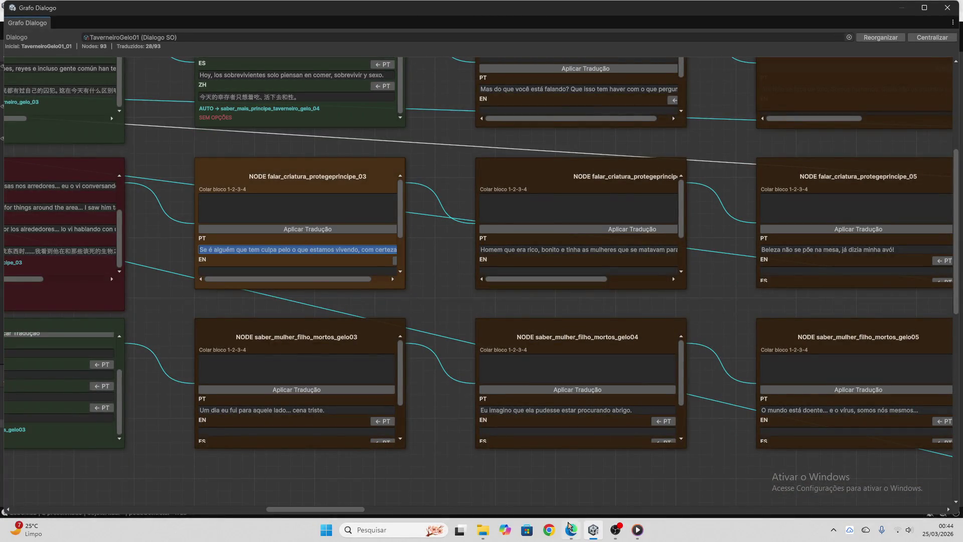
left_click(572, 530)
left_click(473, 490)
key("ctrl+v")
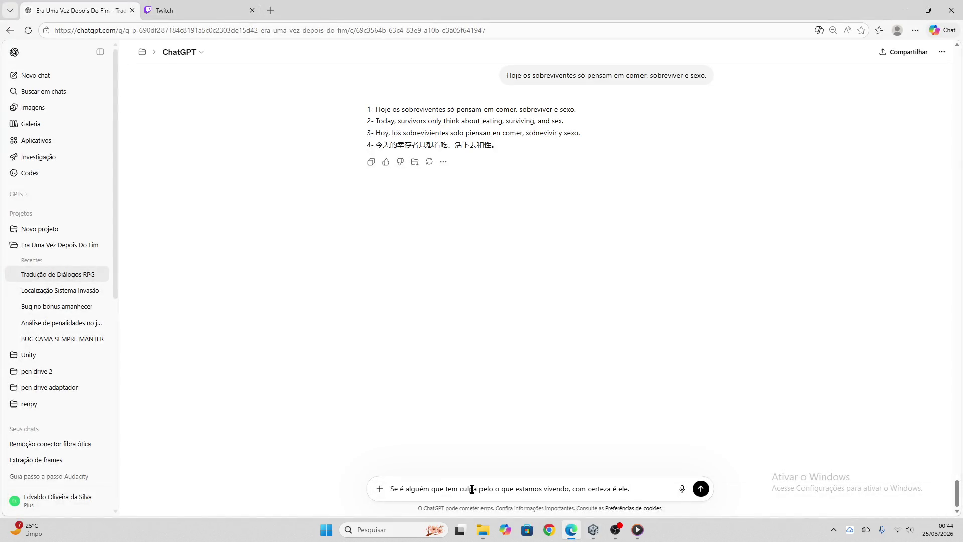
key("Return")
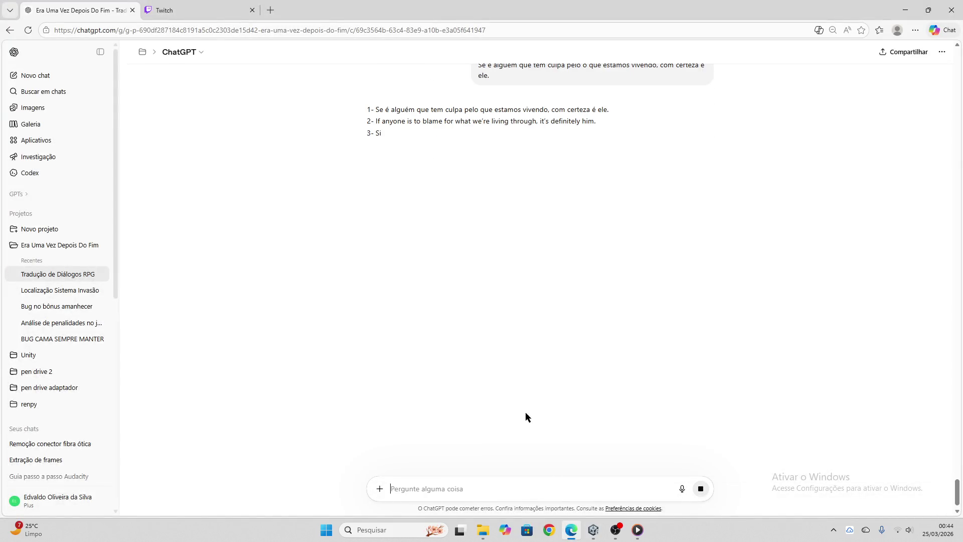
left_click(187, 5)
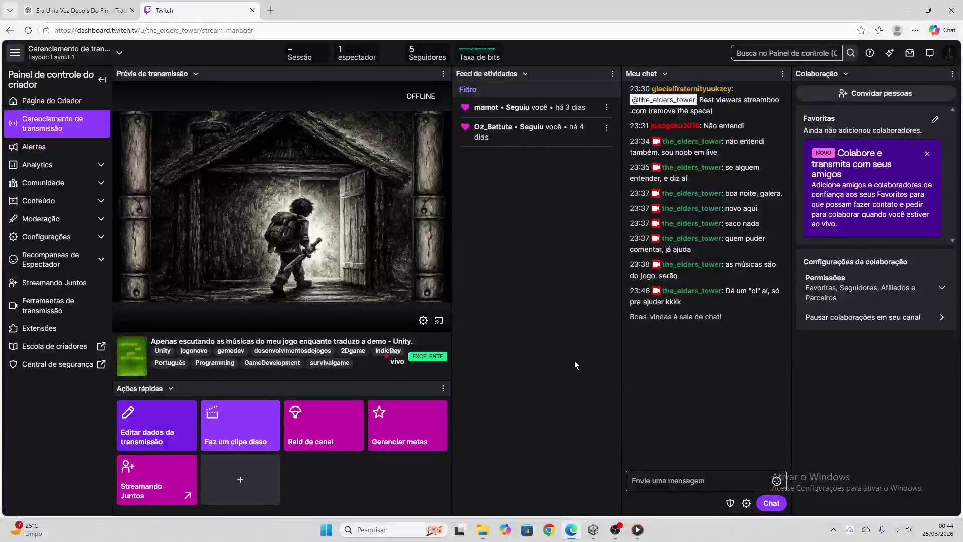
left_click(80, 10)
left_click(370, 163)
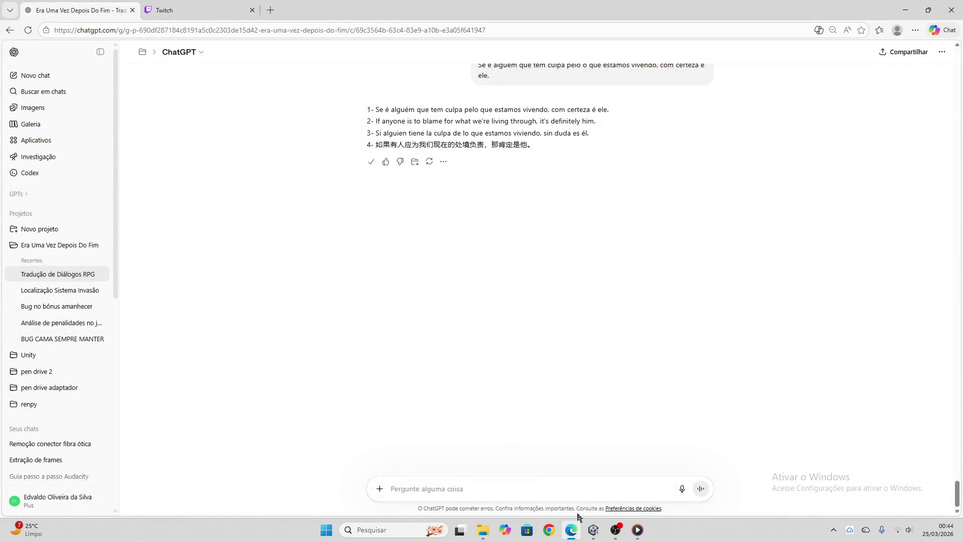
- Paste and apply the translation to falar_criatura_protegeprincipe_03, reaching 29/93, then clear the block
left_click(594, 530)
left_click(306, 216)
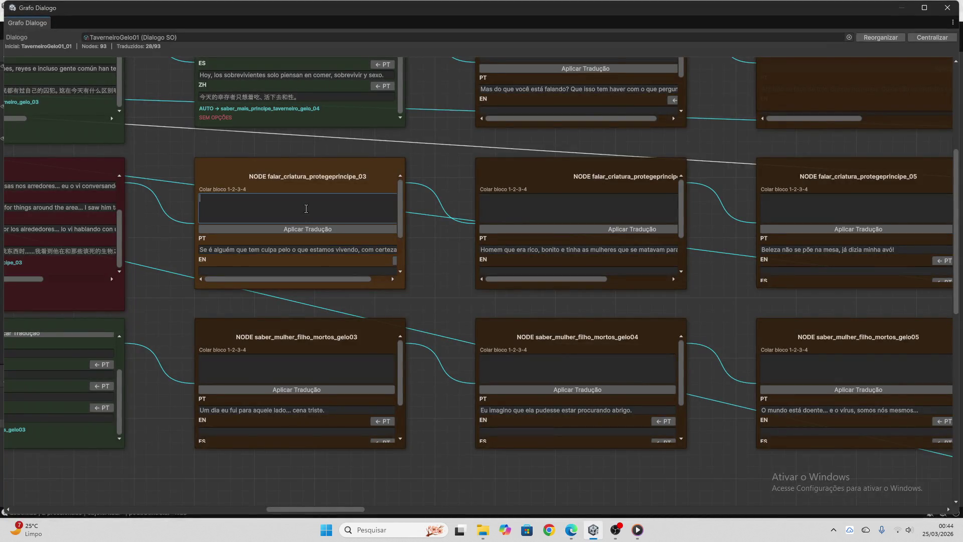
key("ctrl+v")
key("ctrl+a")
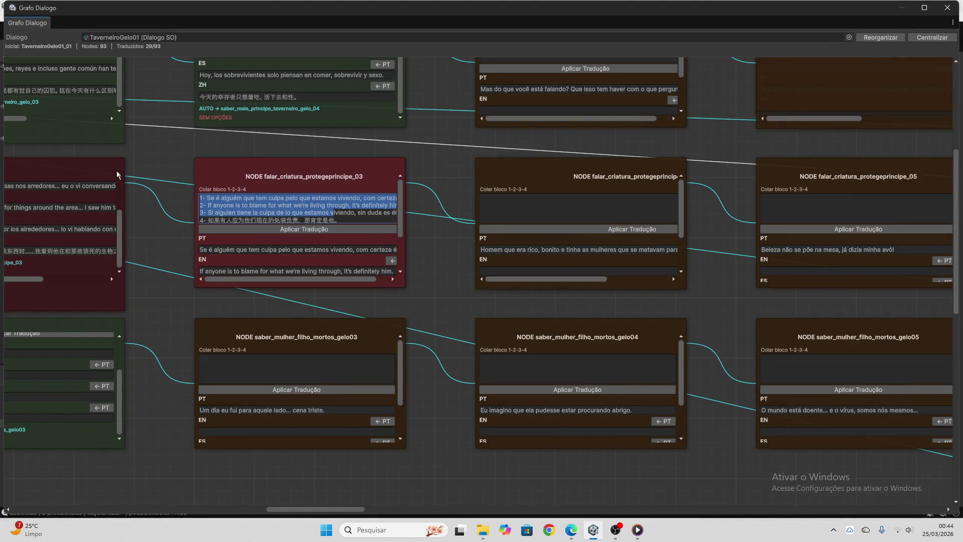
left_click(347, 209)
key("ctrl+a")
key("BackSpace")
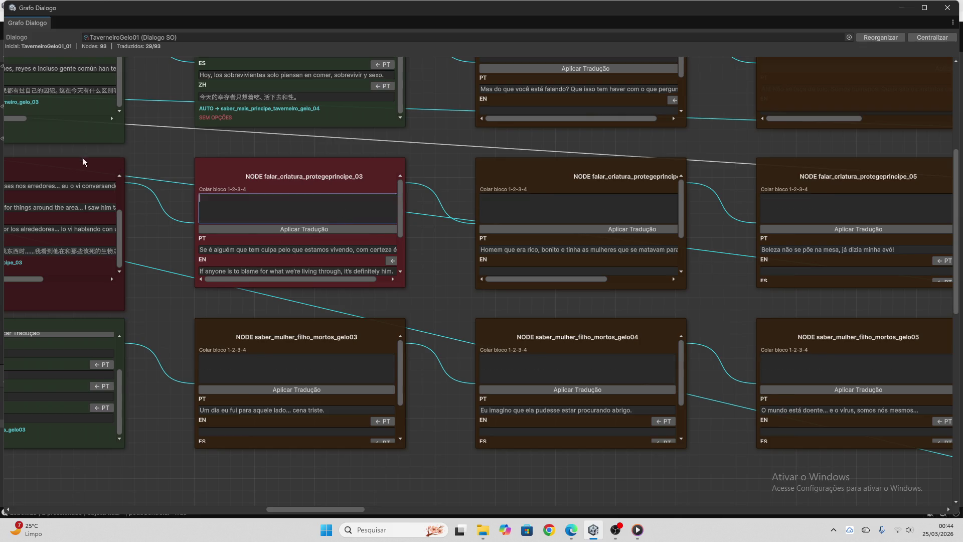
scroll(264, 211, "down", 3)
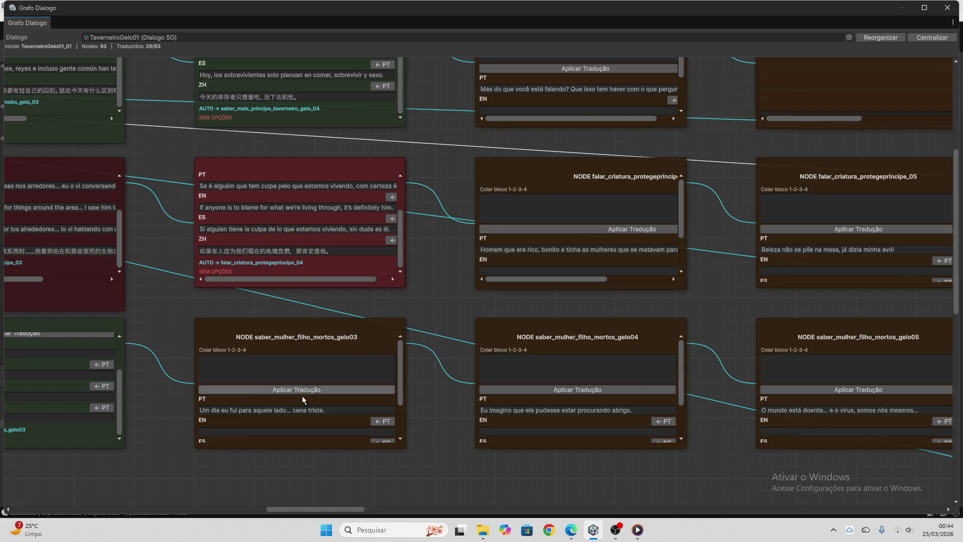
- Translate gelo03's 'Um dia eu fui para aquele lado... cena triste.' line in ChatGPT and copy it
triple_click(298, 410)
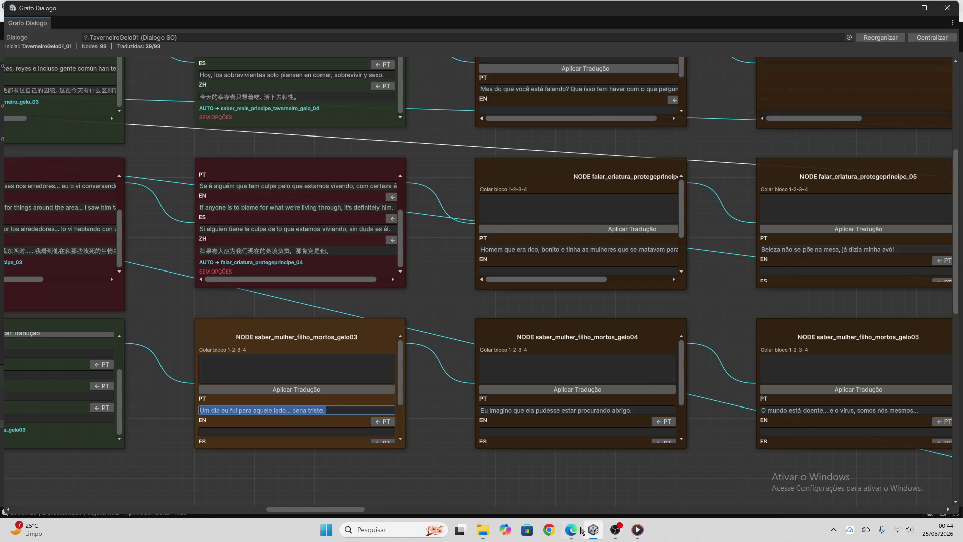
left_click(581, 530)
key("ctrl+v")
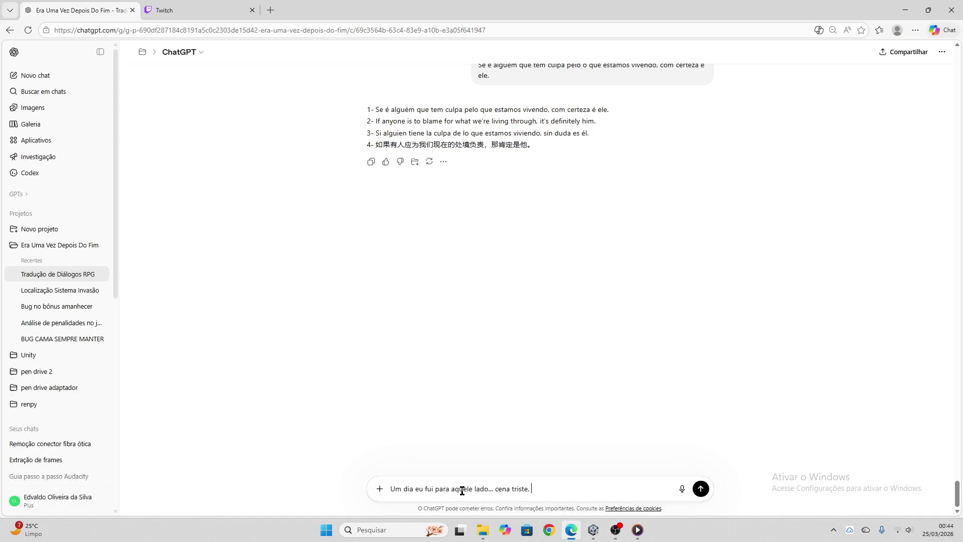
key("Return")
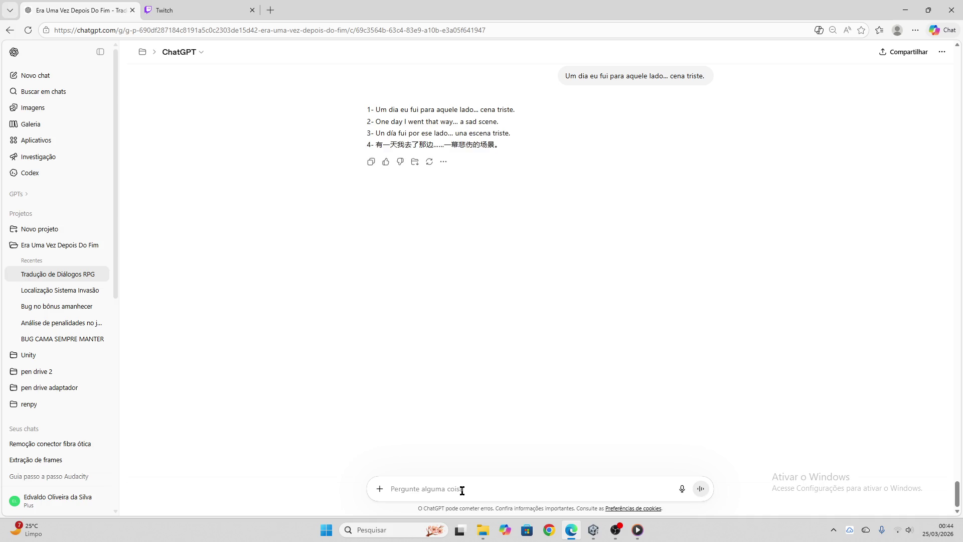
left_click(371, 163)
- Paste and apply the translation to saber_mulher_filho_mortos_gelo03, reaching 30/93 translated
left_click(593, 530)
left_click(310, 372)
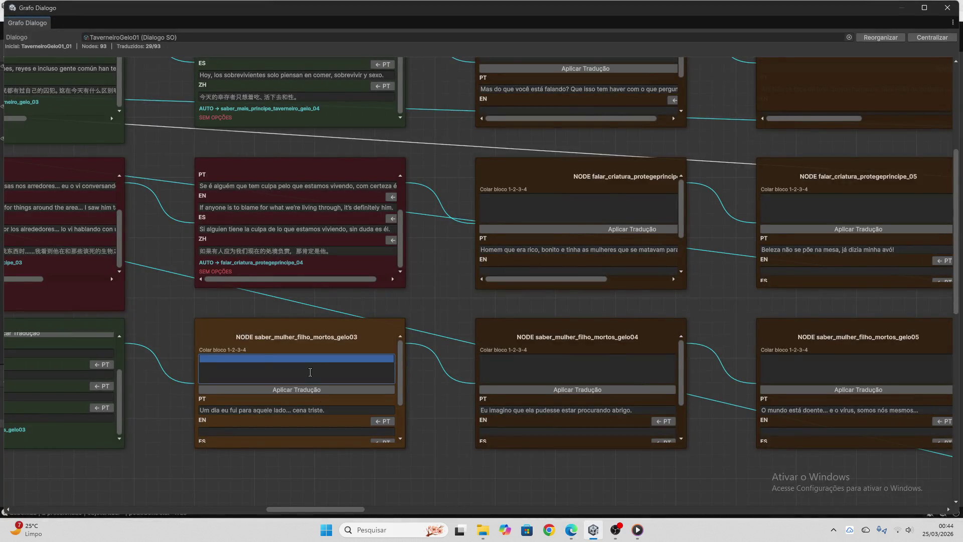
key("ctrl+v")
left_click(311, 388)
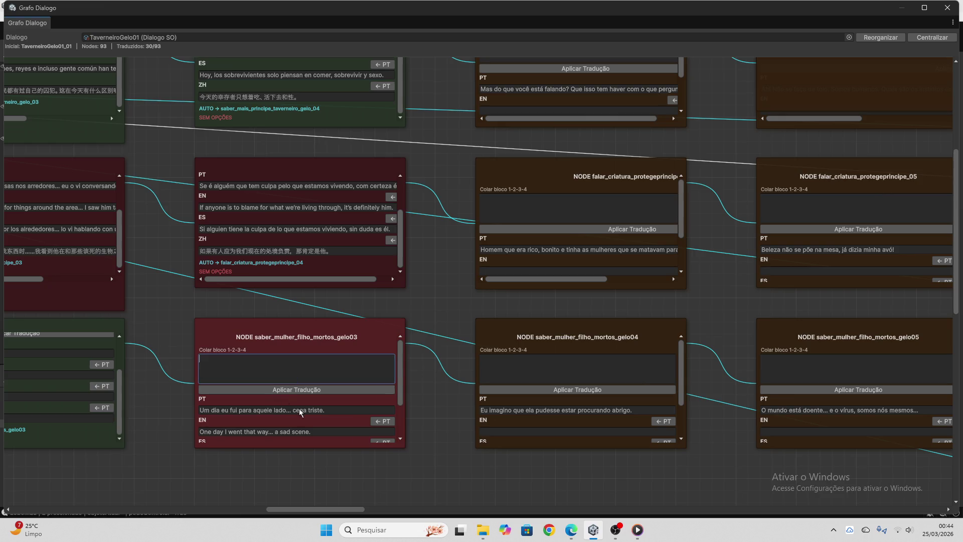
scroll(299, 409, "down", 2)
scroll(361, 406, "up", 2)
scroll(341, 291, "up", 3)
scroll(341, 294, "down", 2)
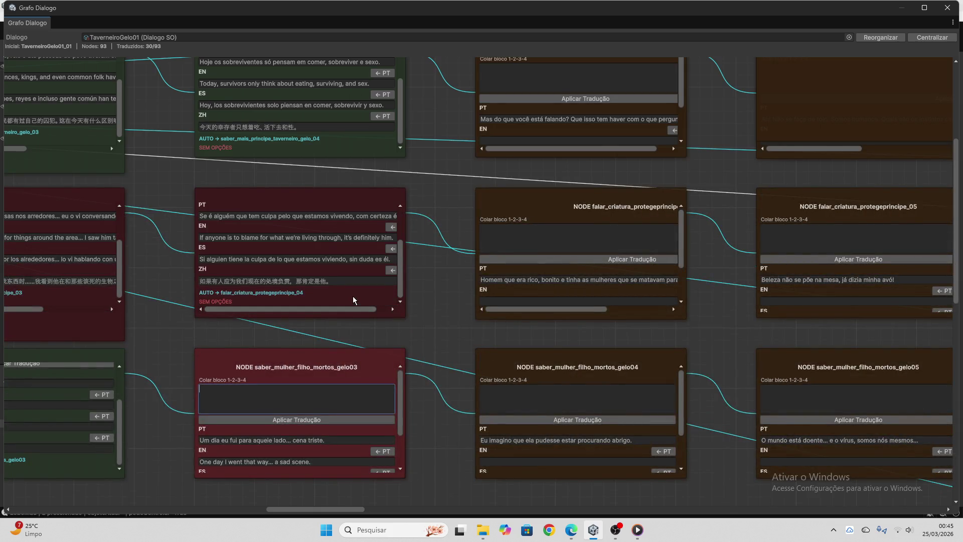
scroll(353, 296, "up", 4)
scroll(372, 166, "up", 3)
scroll(466, 245, "up", 6)
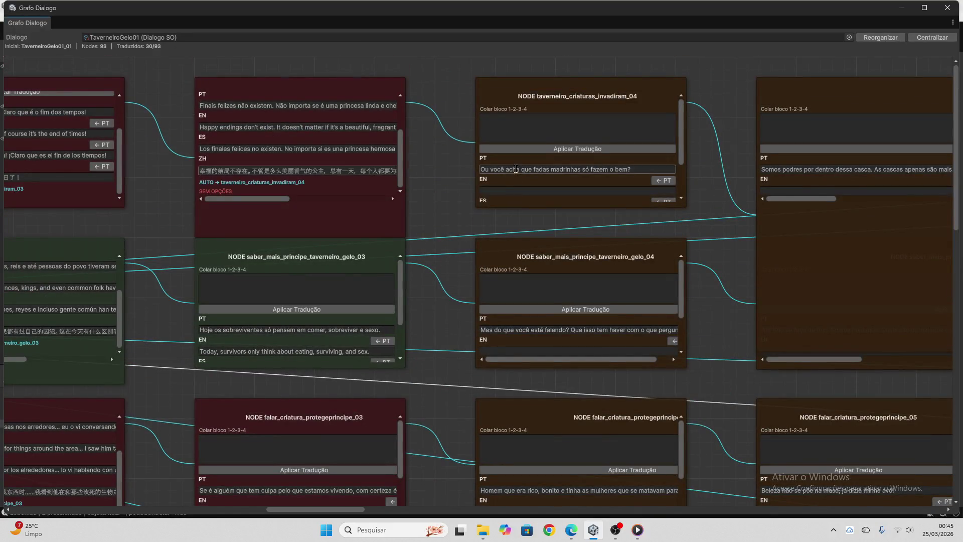
- Send the node's Portuguese line to ChatGPT for translation and clear leftover text from its paste box
left_click(514, 170)
left_click(572, 531)
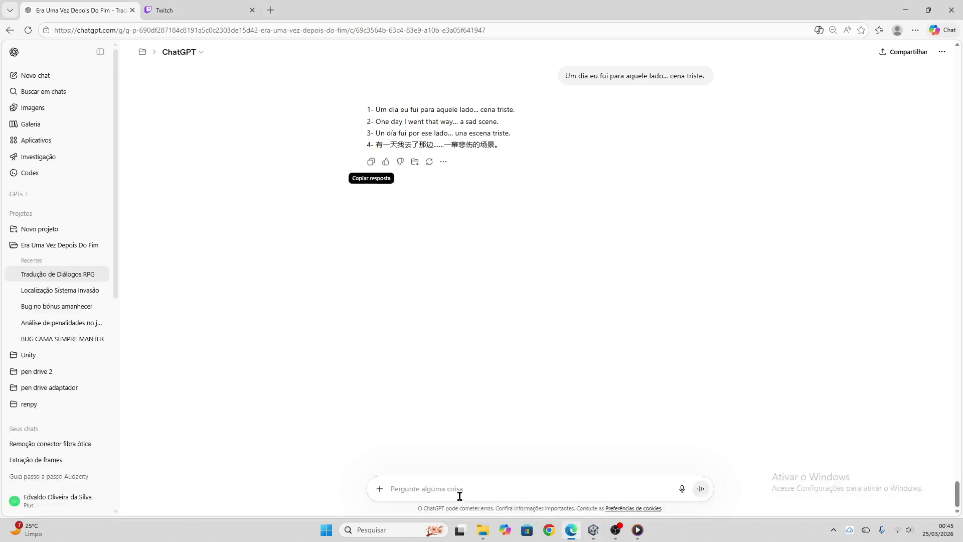
key("ctrl+v")
key("Return")
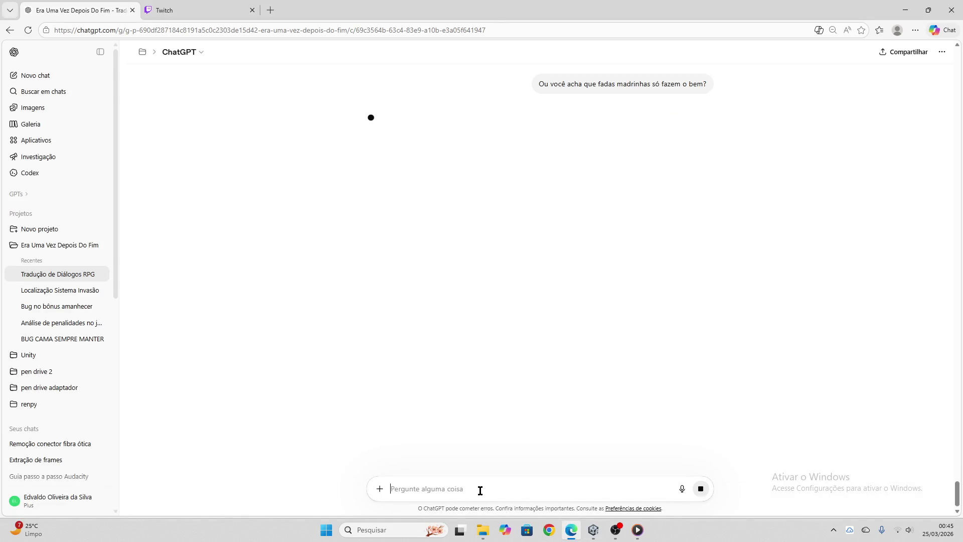
left_click(155, 10)
left_click(83, 5)
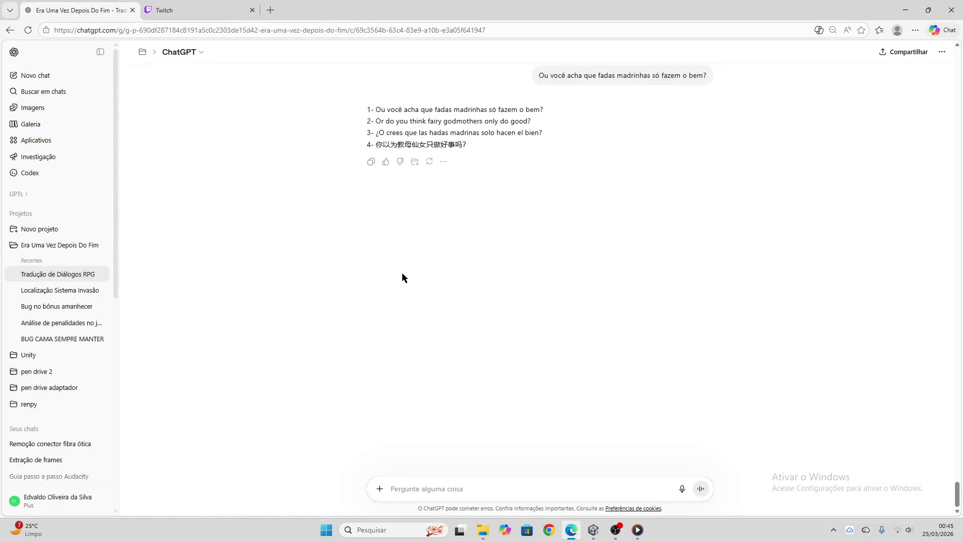
left_click(371, 161)
left_click(593, 531)
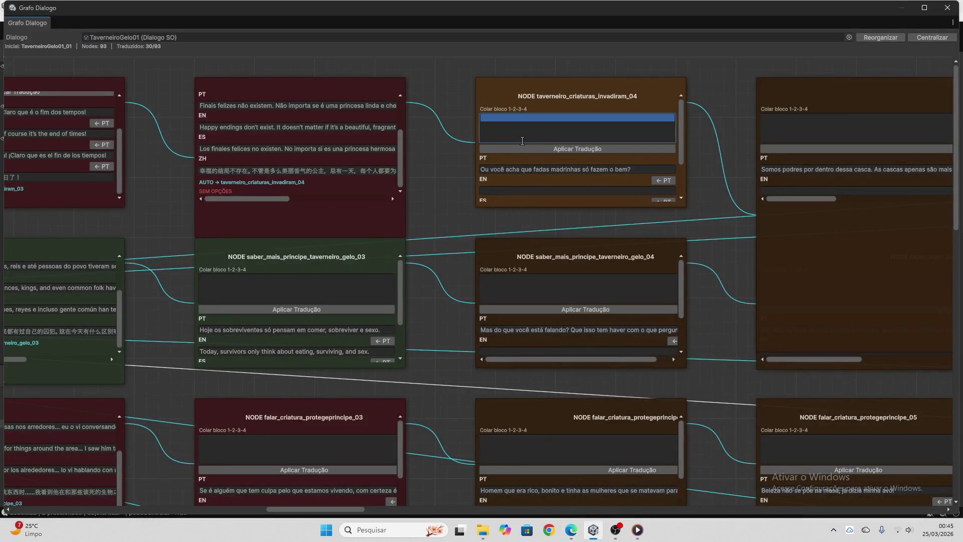
left_click(536, 123)
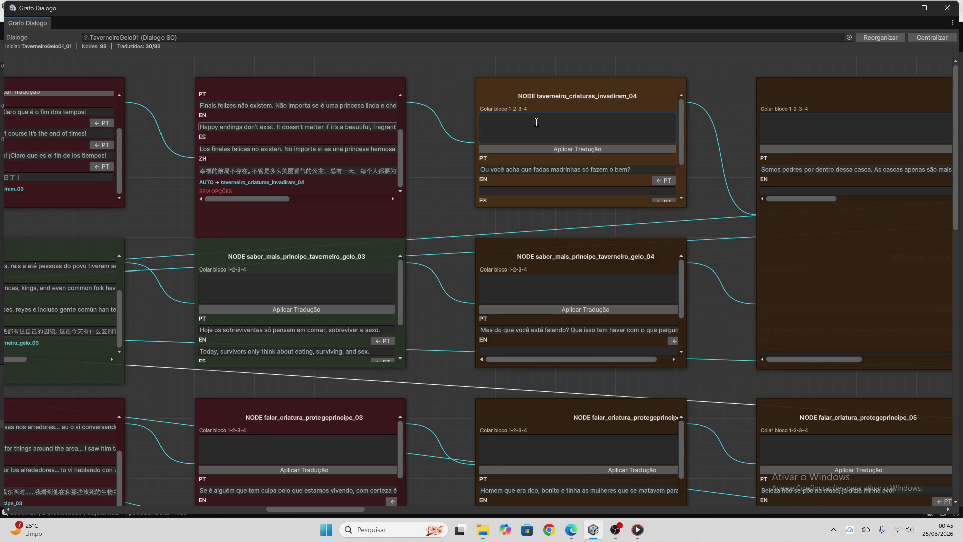
left_click_drag(544, 129, 445, 95)
key("BackSpace")
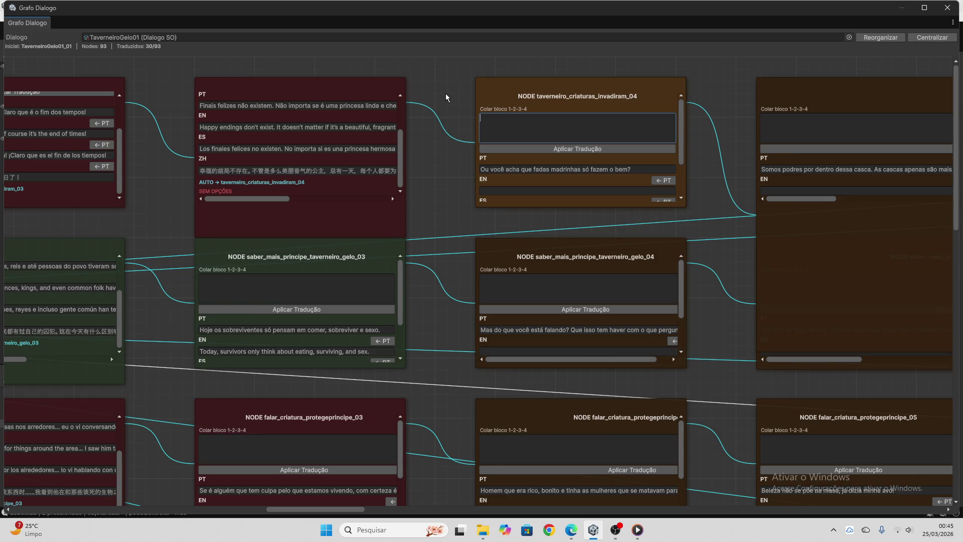
- Paste the 'fadas madrinhas' PT/EN/ES/ZH block into taverneiro_criaturas_invadiram_04 and apply it
left_click(552, 169)
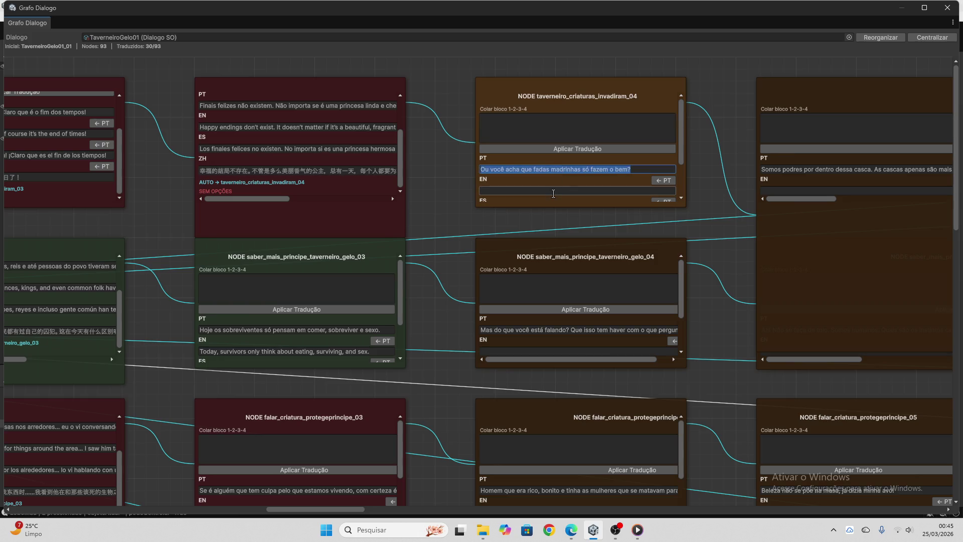
left_click(572, 530)
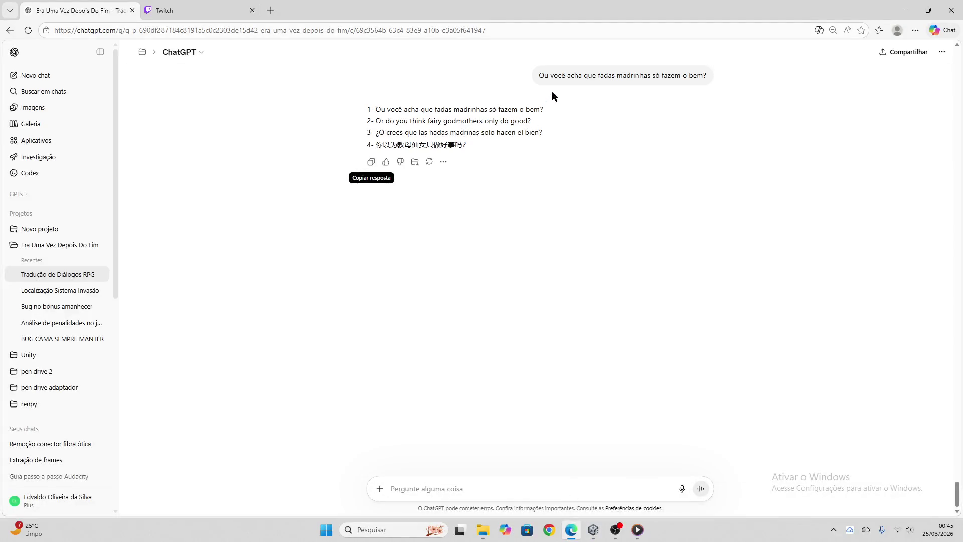
left_click(372, 161)
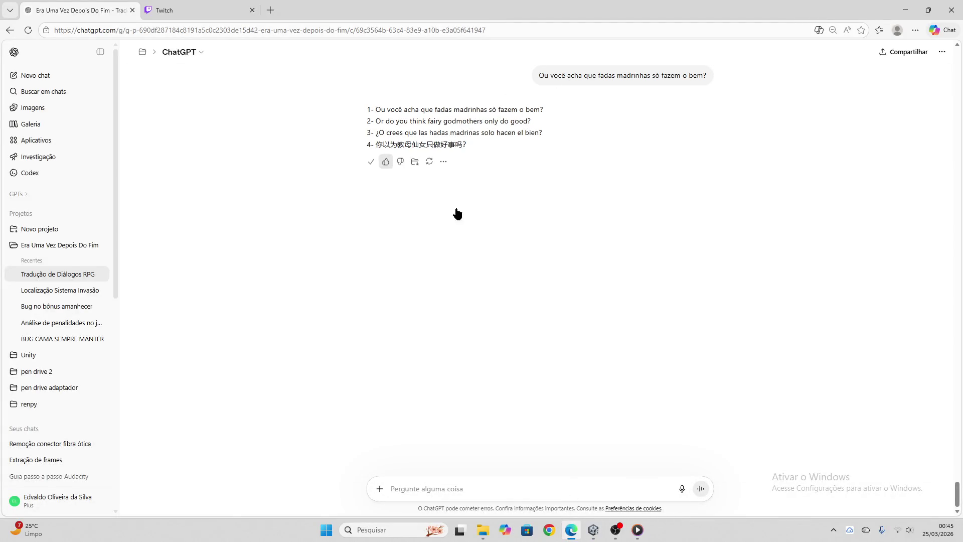
left_click(594, 529)
left_click(550, 139)
key("ctrl+v")
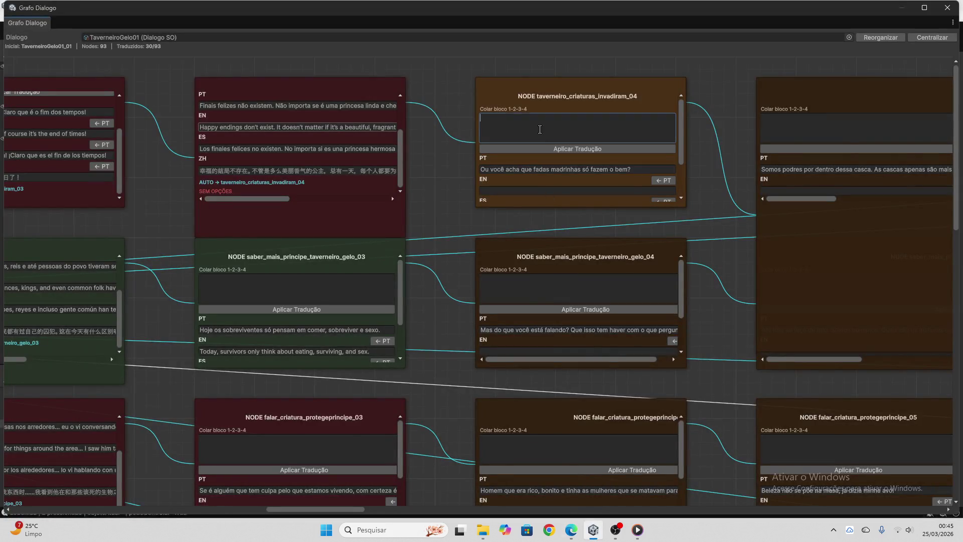
left_click(552, 149)
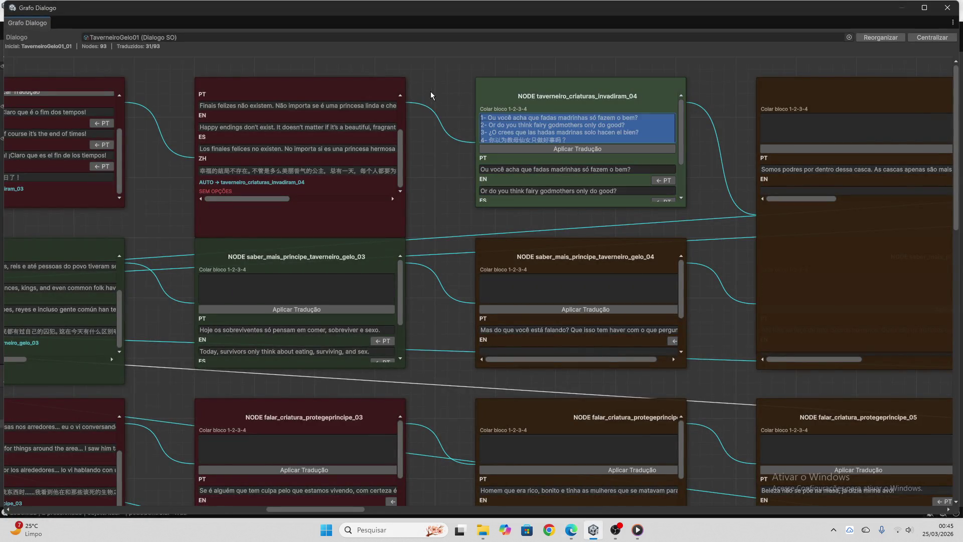
- Select the Portuguese line of saber_mais_principe_taverneiro_gelo_04
scroll(535, 154, "down", 2)
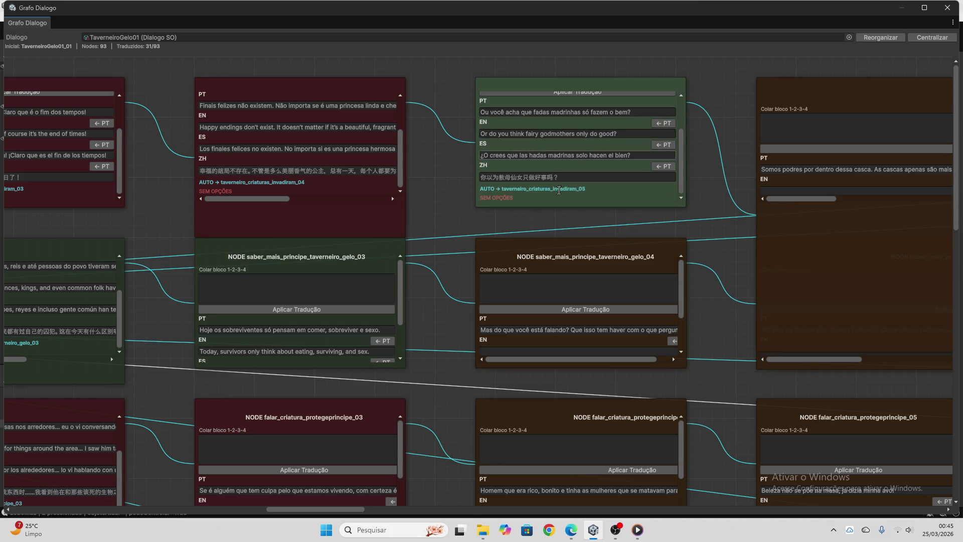
scroll(707, 253, "down", 3)
left_click(610, 239)
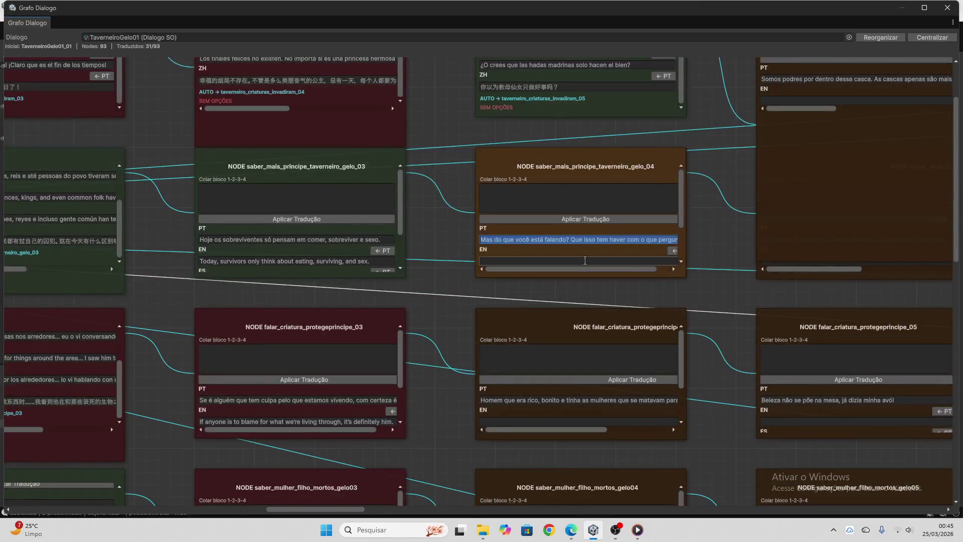
- Get ChatGPT's four-language translation of 'Mas do que você está falando?' and copy it
left_click(571, 530)
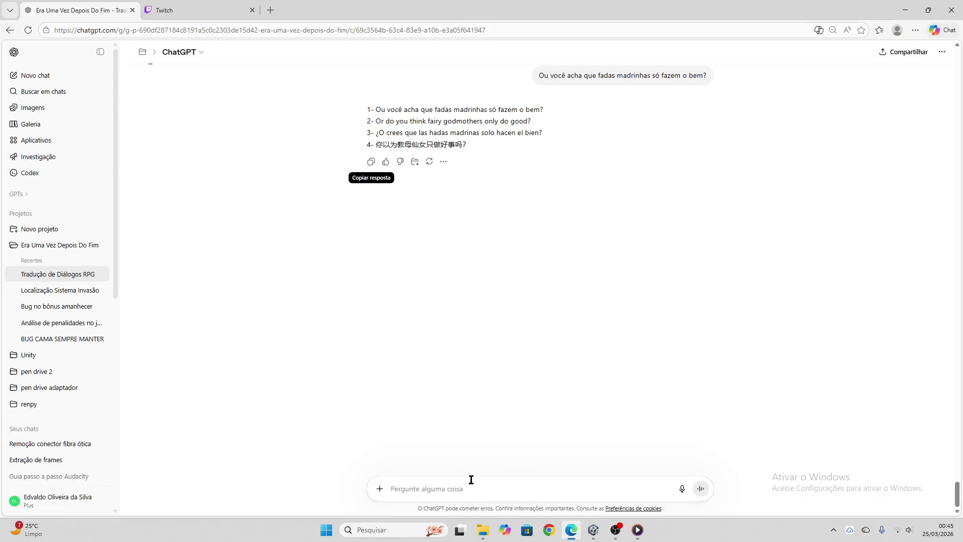
key("ctrl+v")
key("Return")
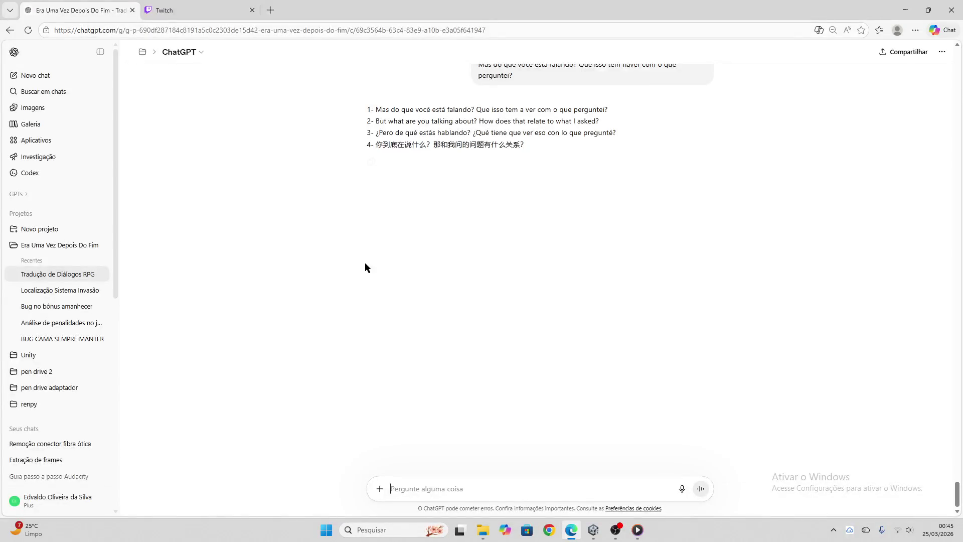
left_click(372, 161)
- Apply the block to saber_mais_principe_taverneiro_gelo_04, then select the next falar_criatura node's PT line
left_click(592, 536)
left_click(508, 198)
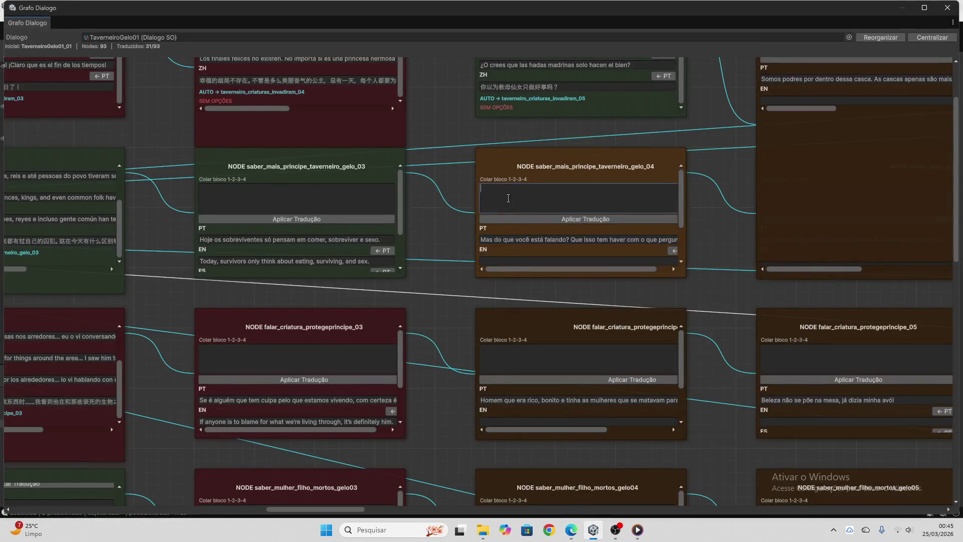
key("ctrl+v")
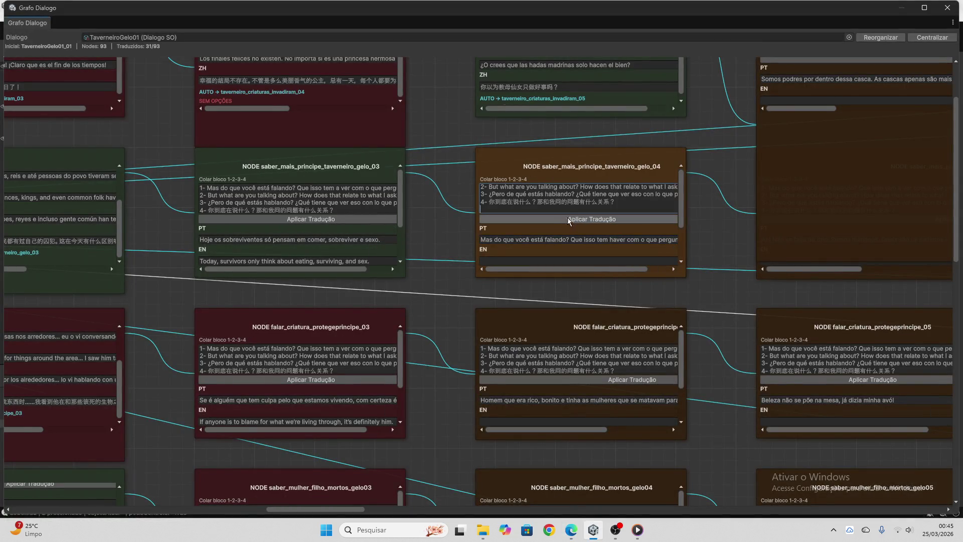
left_click(568, 217)
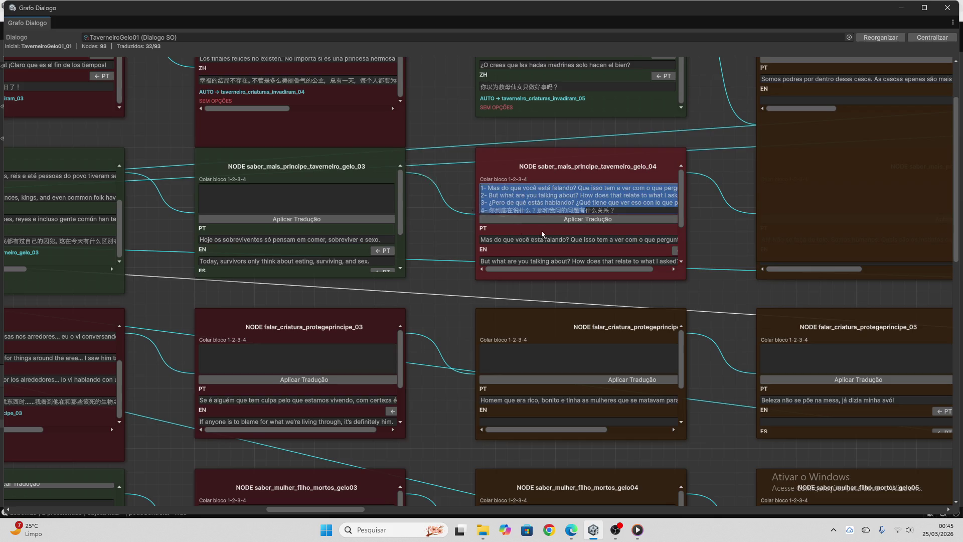
left_click(653, 198)
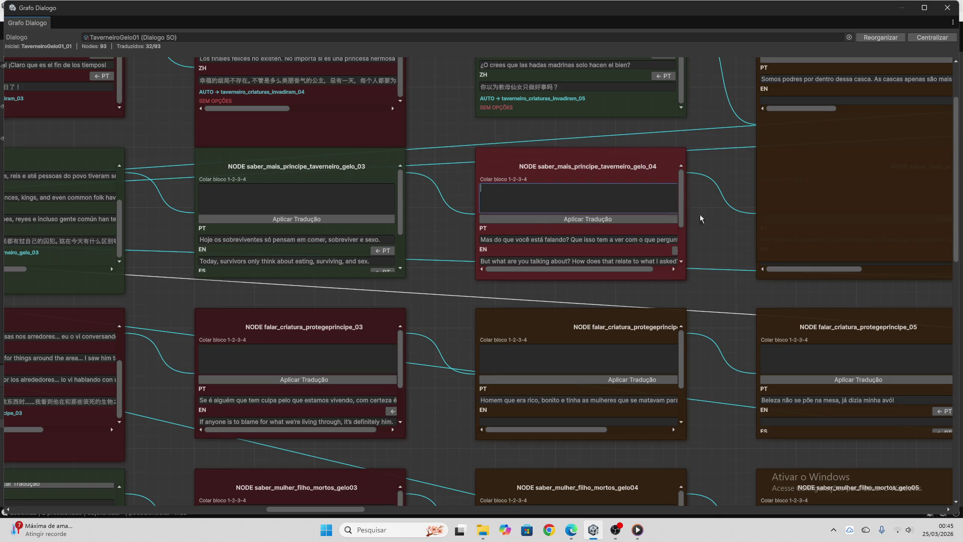
scroll(700, 215, "down", 3)
left_click(622, 280)
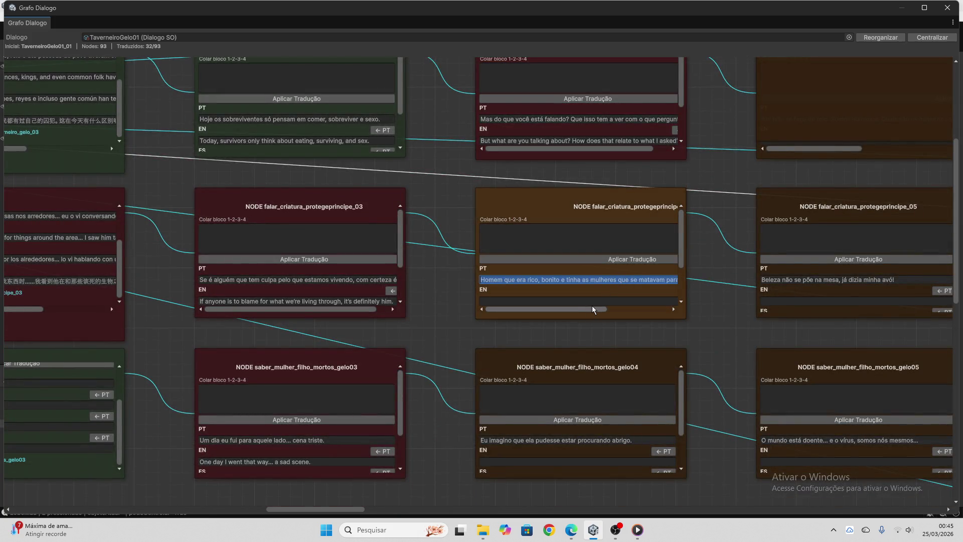
- Translate the 'Homem que era rico…' line in ChatGPT and apply it to protegeprincipe_04
left_click(571, 530)
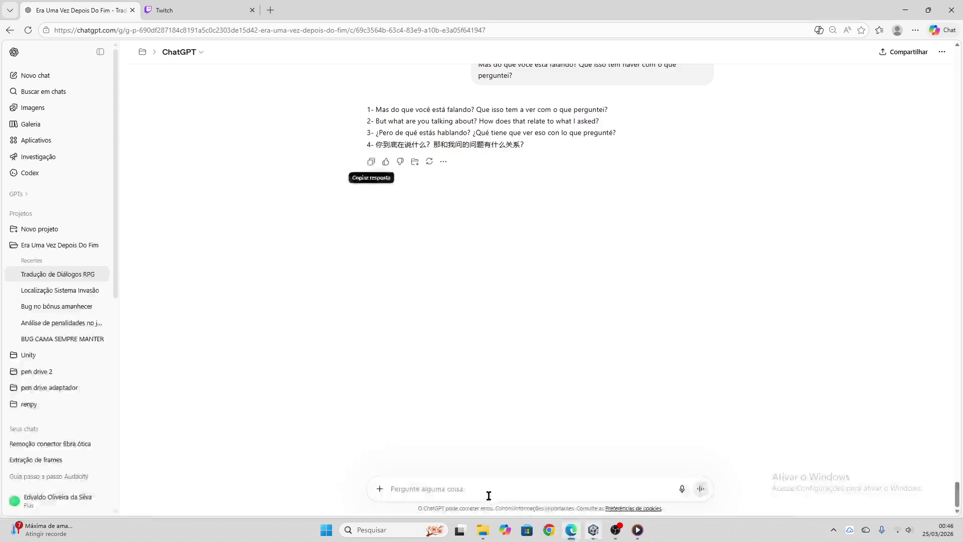
key("ctrl+v")
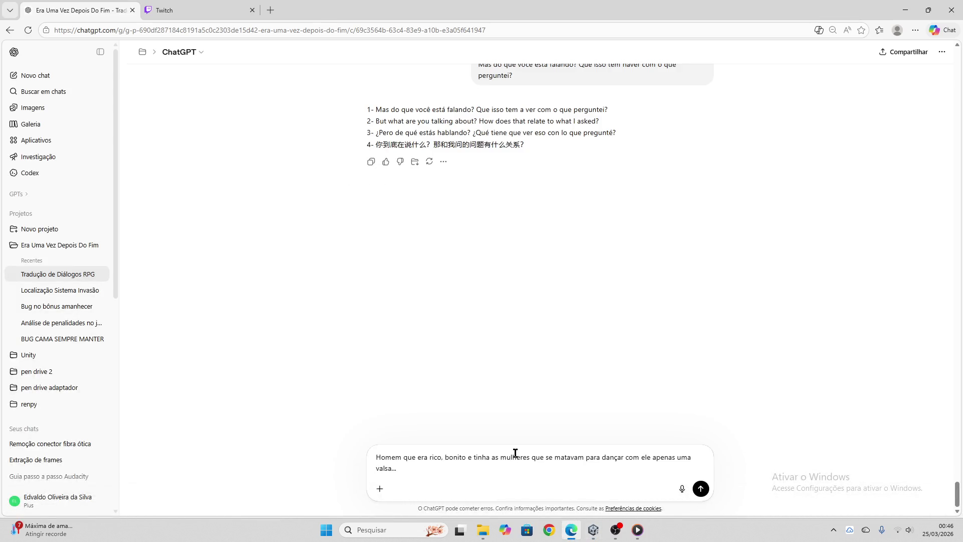
key("Return")
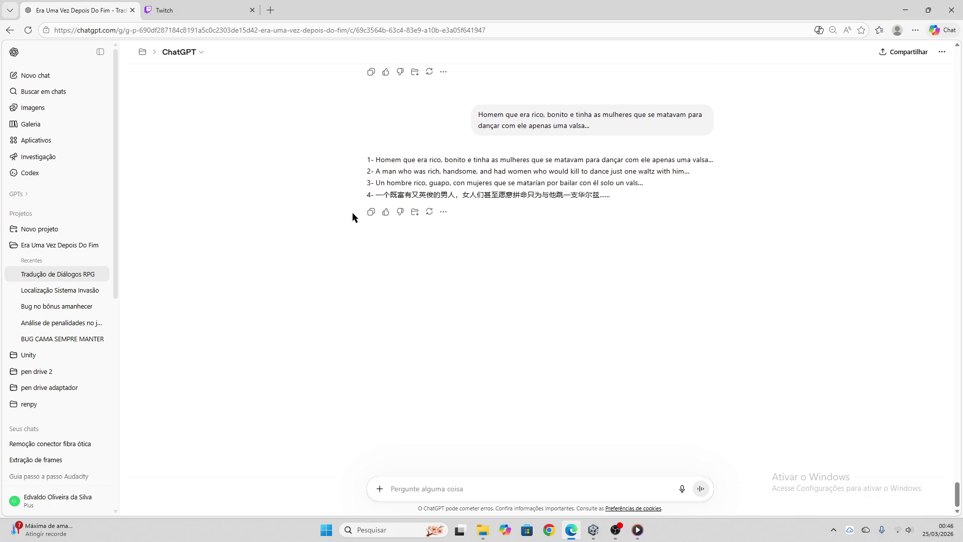
left_click(371, 211)
left_click(593, 531)
left_click(516, 243)
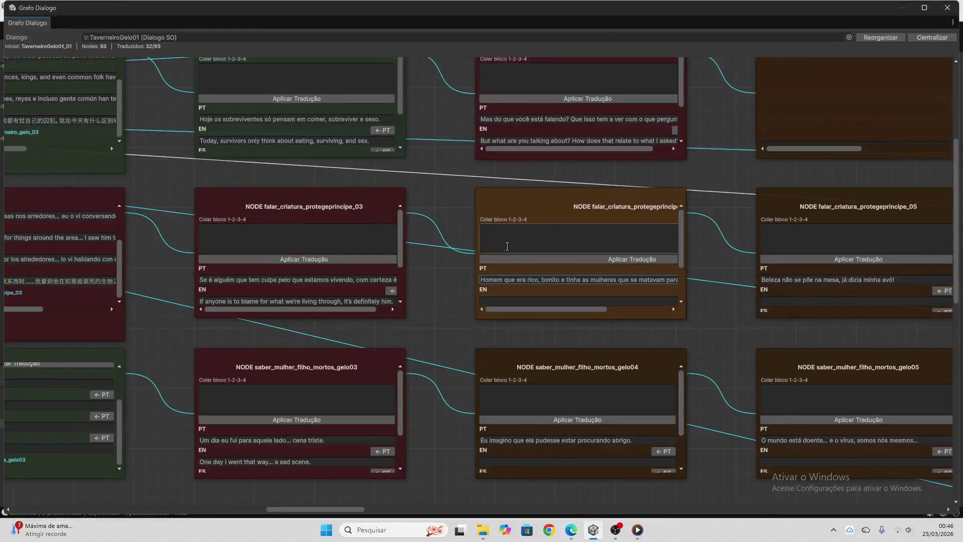
key("ctrl+v")
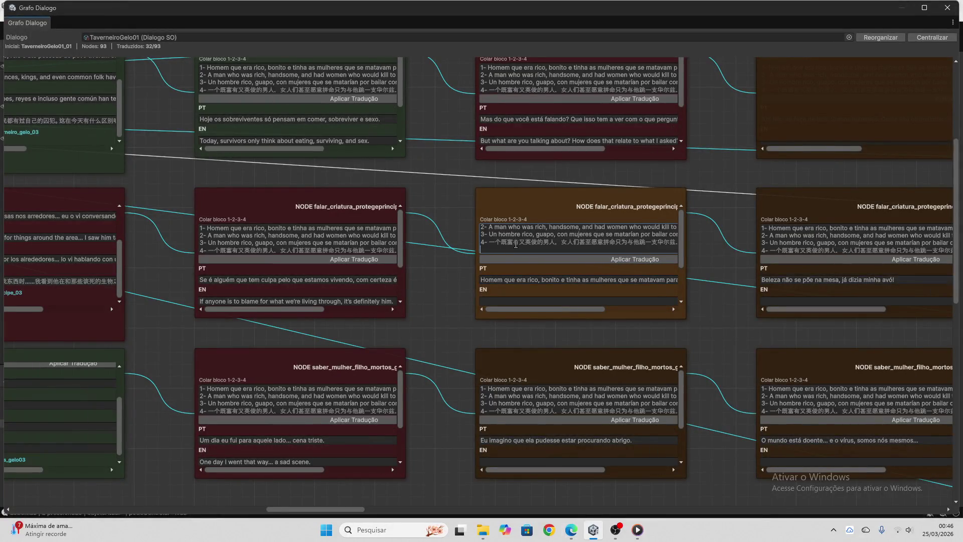
left_click(535, 261)
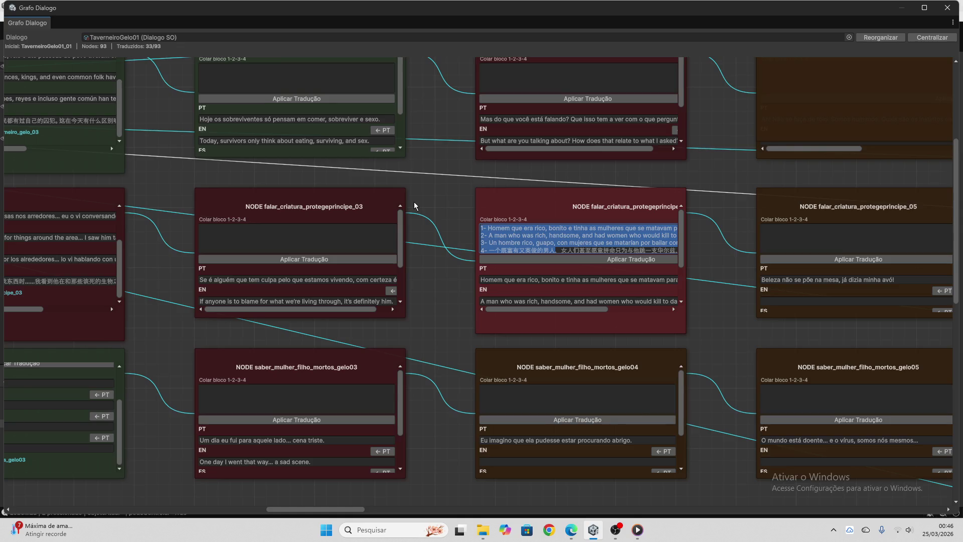
key("BackSpace")
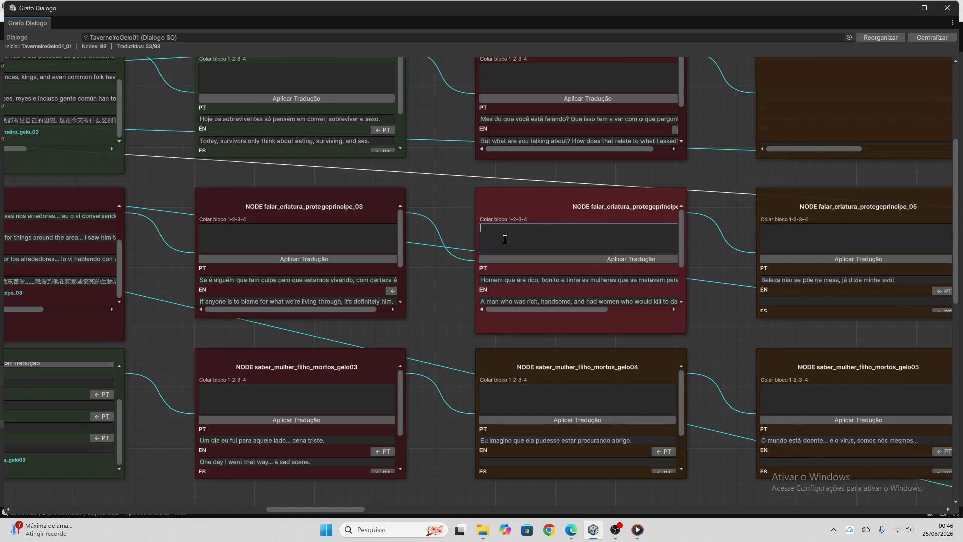
- Send the gelo04 node's Portuguese line to ChatGPT for translation
scroll(562, 275, "down", 2)
scroll(706, 296, "down", 4)
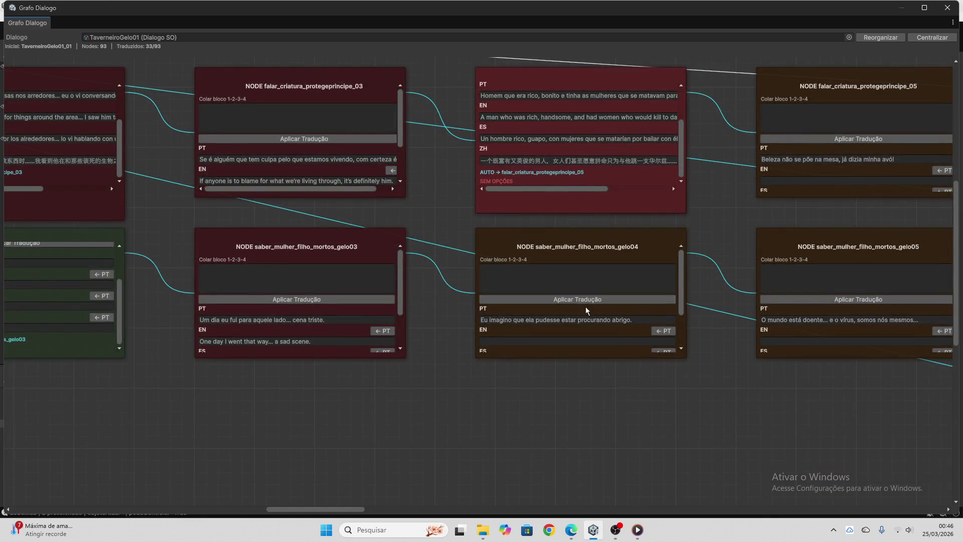
left_click(582, 319)
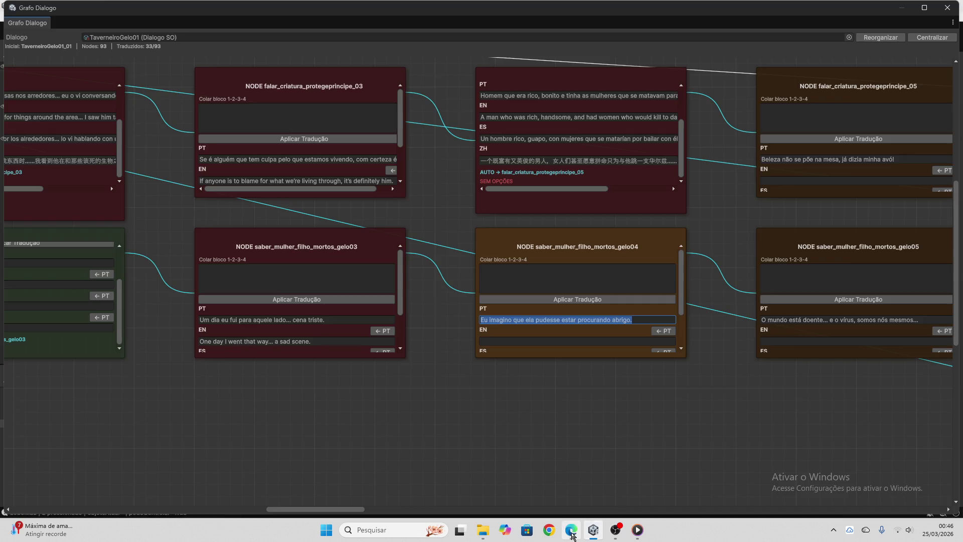
left_click(570, 529)
key("ctrl+v")
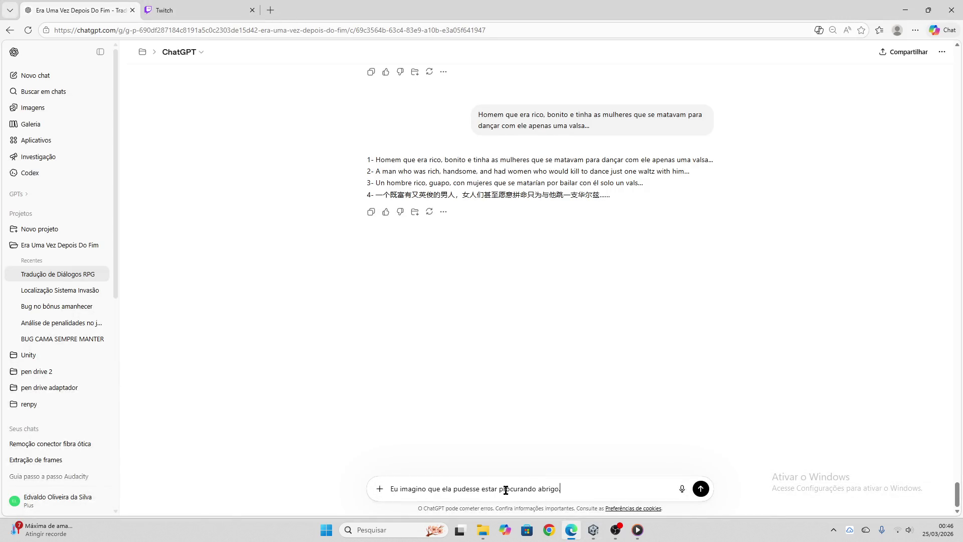
key("Return")
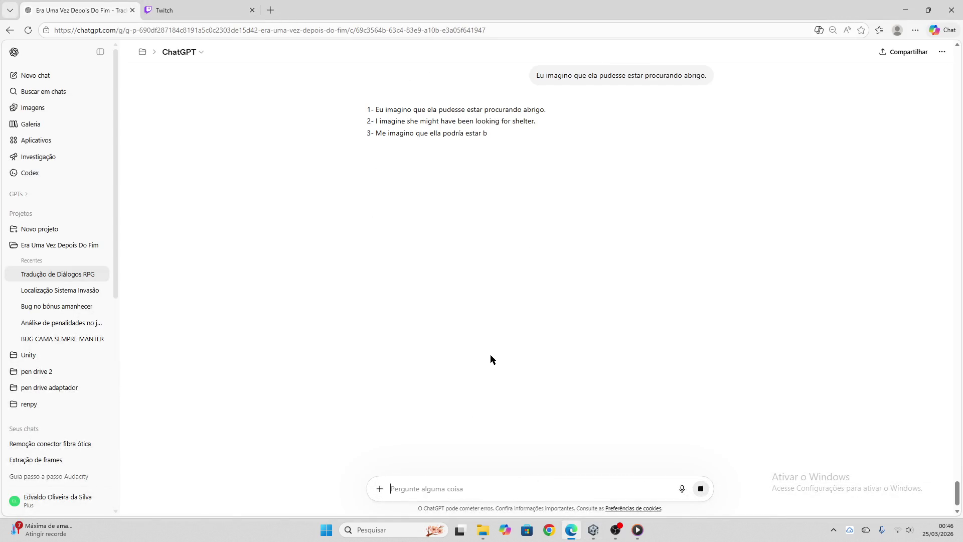
- Apply ChatGPT's 'procurando abrigo' translation to saber_mulher_filho_mortos_gelo04
left_click(369, 165)
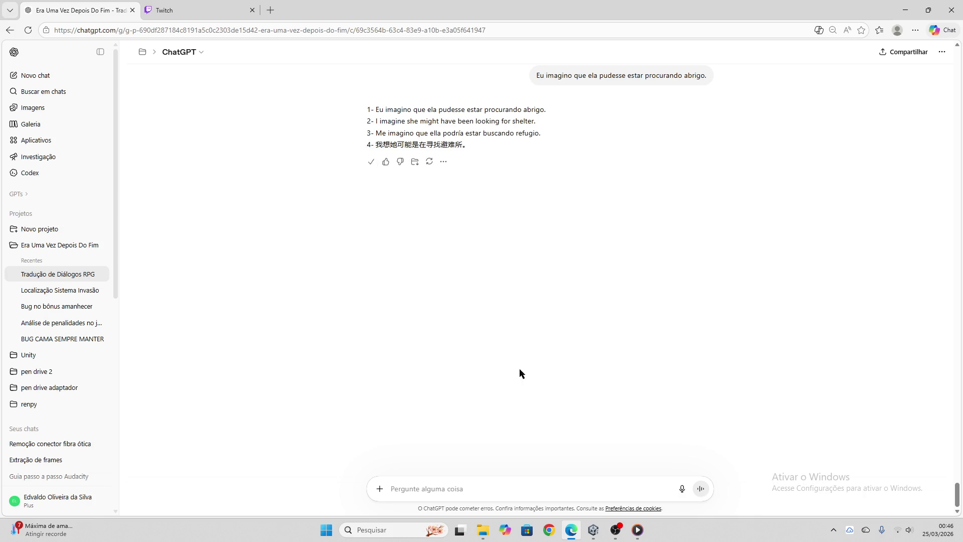
left_click(594, 530)
left_click(521, 286)
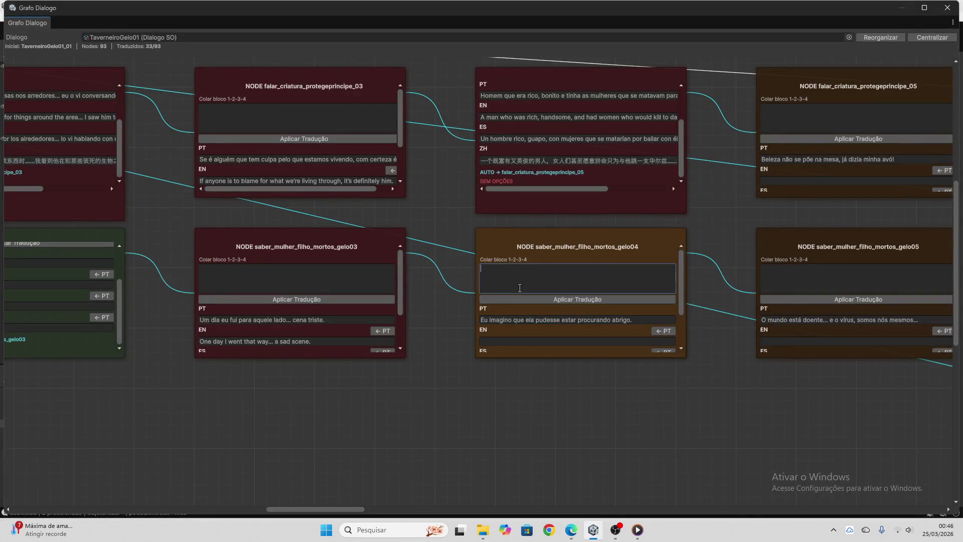
key("ctrl+v")
left_click(536, 299)
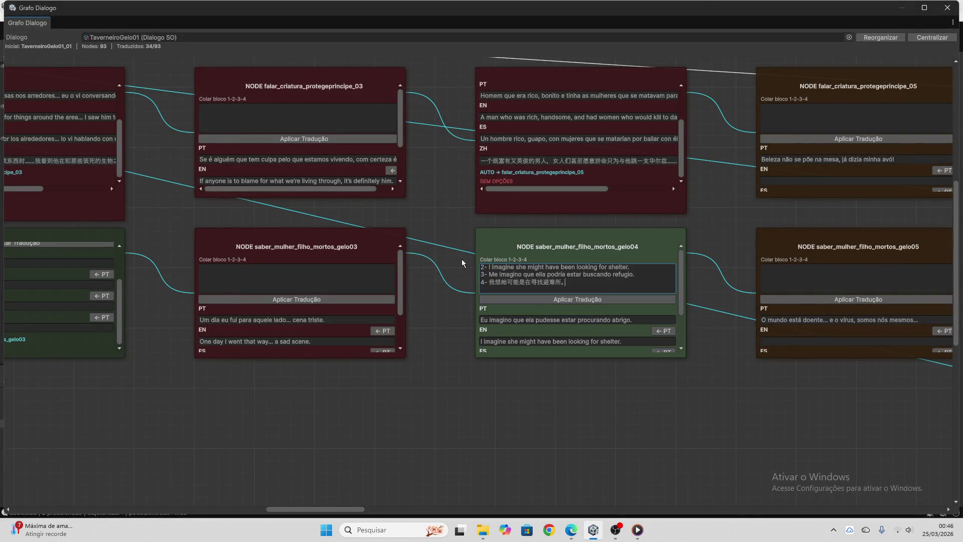
- Clear the paste field and close the Grafo Dialogo window
key("ctrl+a")
key("BackSpace")
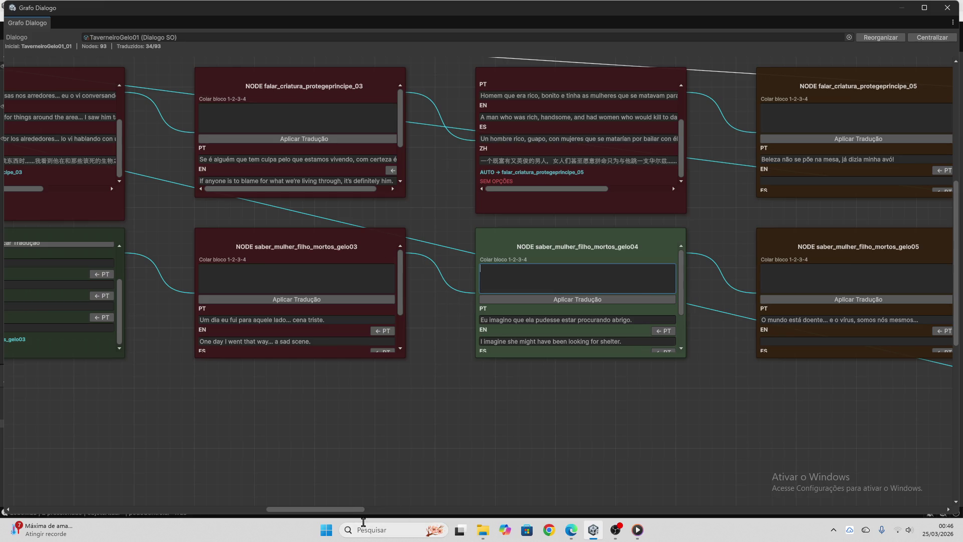
left_click_drag(355, 510, 386, 509)
left_click(948, 7)
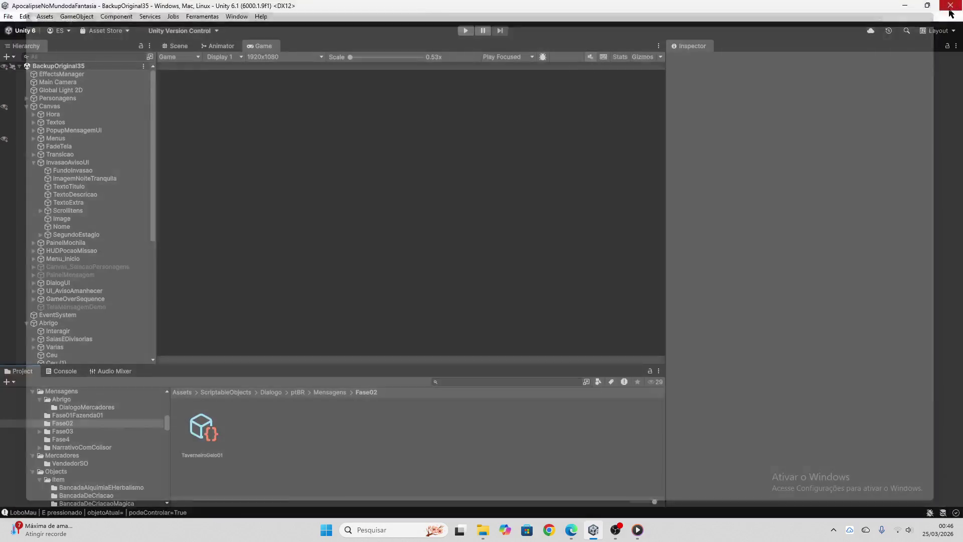
- Reopen Ferramentas > Grafo de Dialogo and load the TaverneiroGelo01 dialogue, showing 34/93 translated
left_click(211, 16)
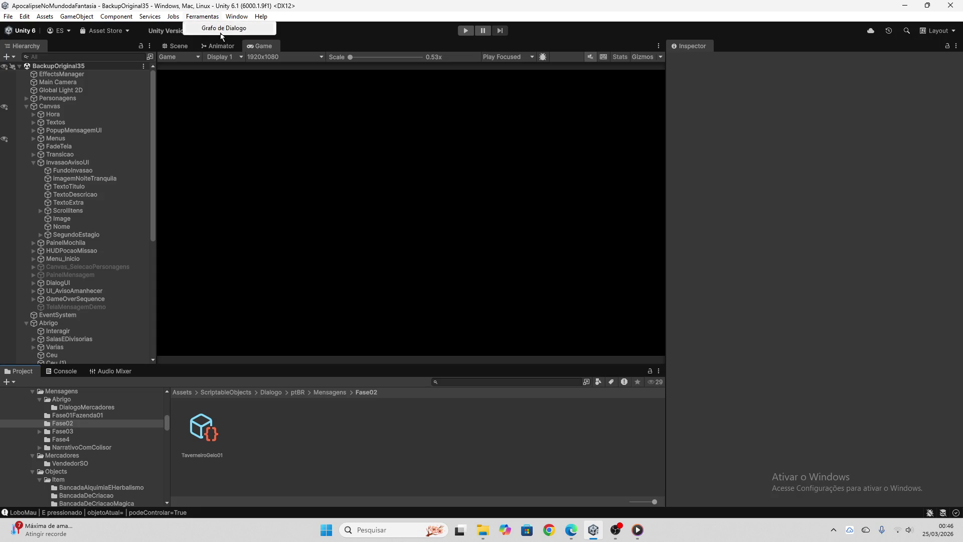
left_click(221, 29)
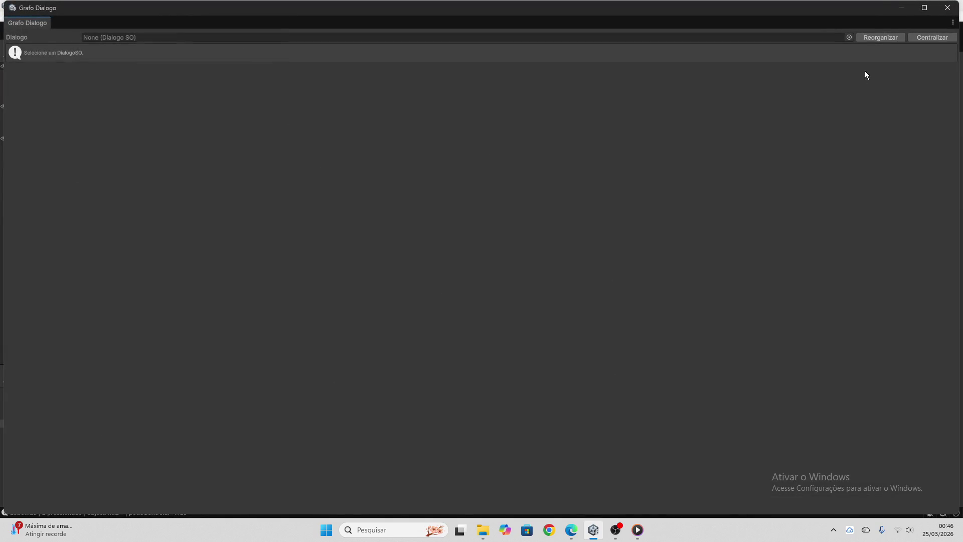
left_click(849, 37)
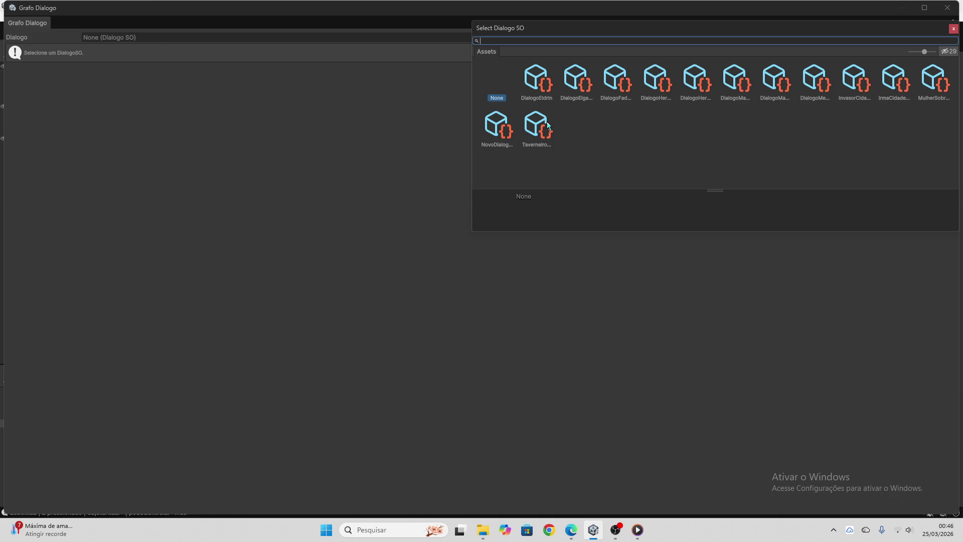
double_click(546, 126)
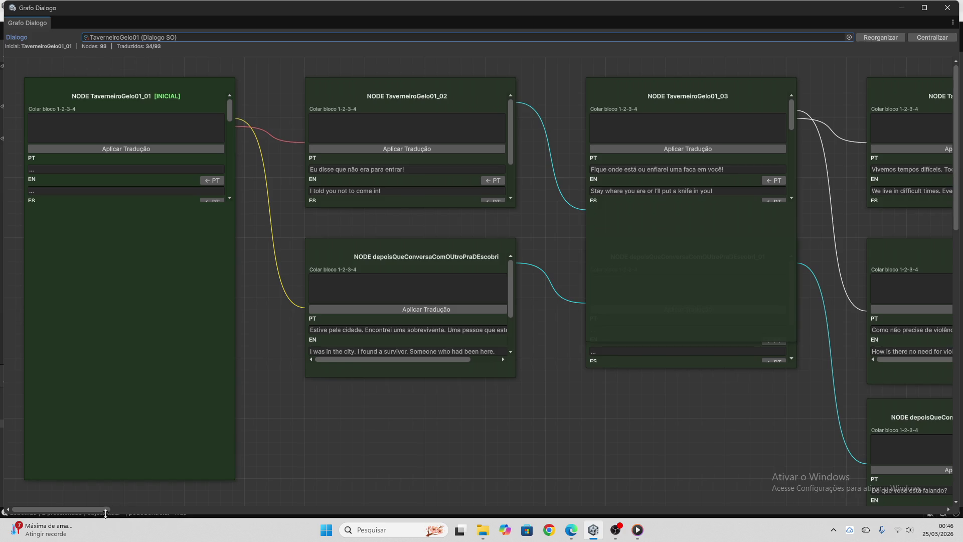
left_click_drag(103, 509, 394, 509)
scroll(293, 358, "down", 3)
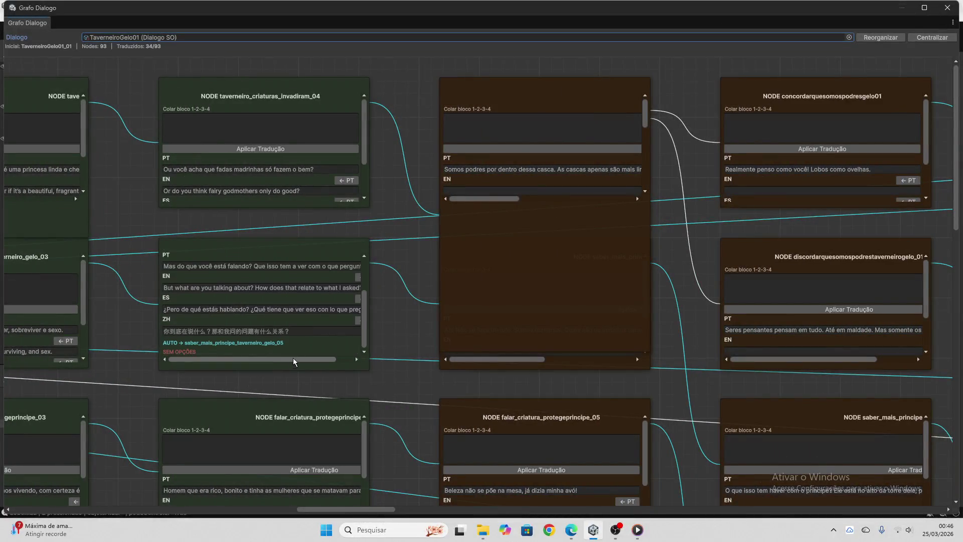
- Send the 'Somos podres por dentro dessa casca' line to ChatGPT for translation
scroll(394, 360, "down", 6)
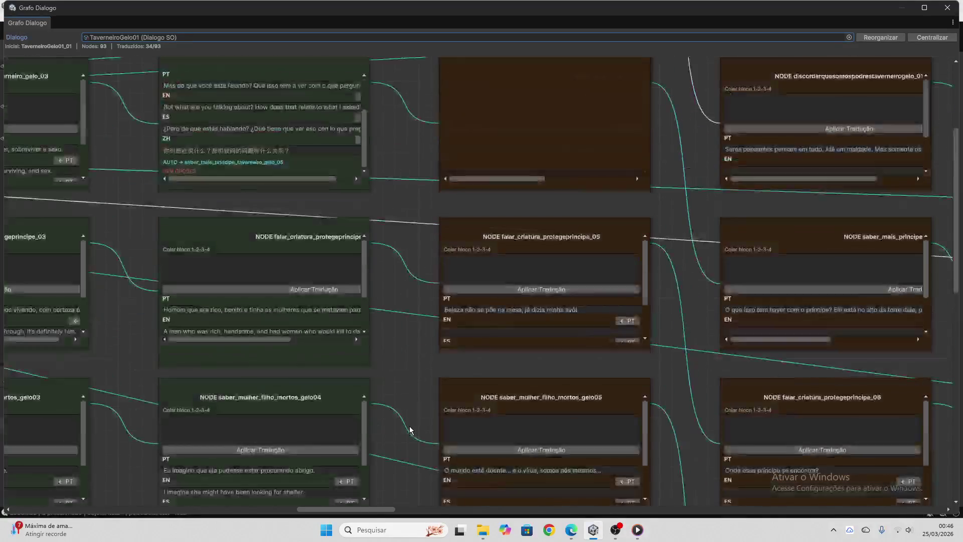
scroll(409, 427, "up", 6)
left_click(486, 171)
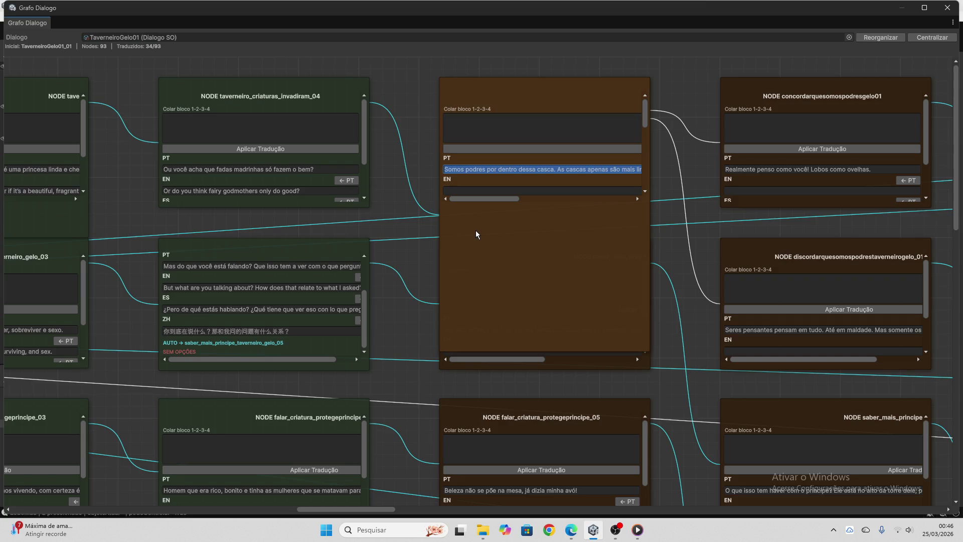
key("alt+Tab")
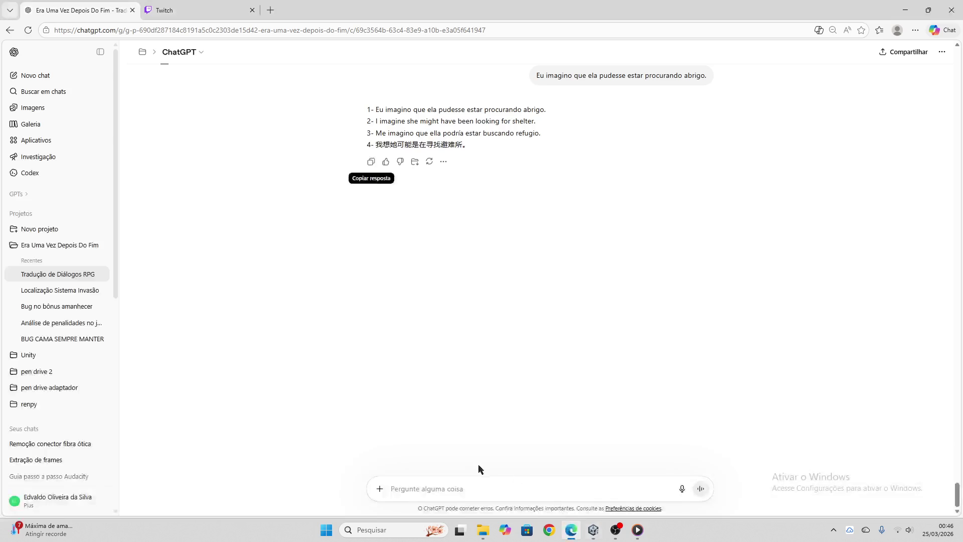
key("ctrl+v")
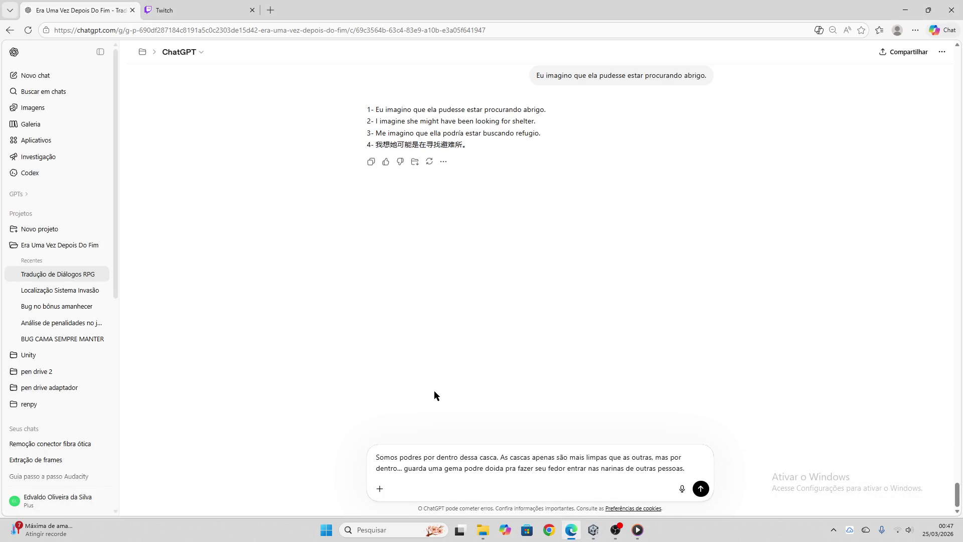
key("Return")
left_click(164, 10)
left_click(75, 10)
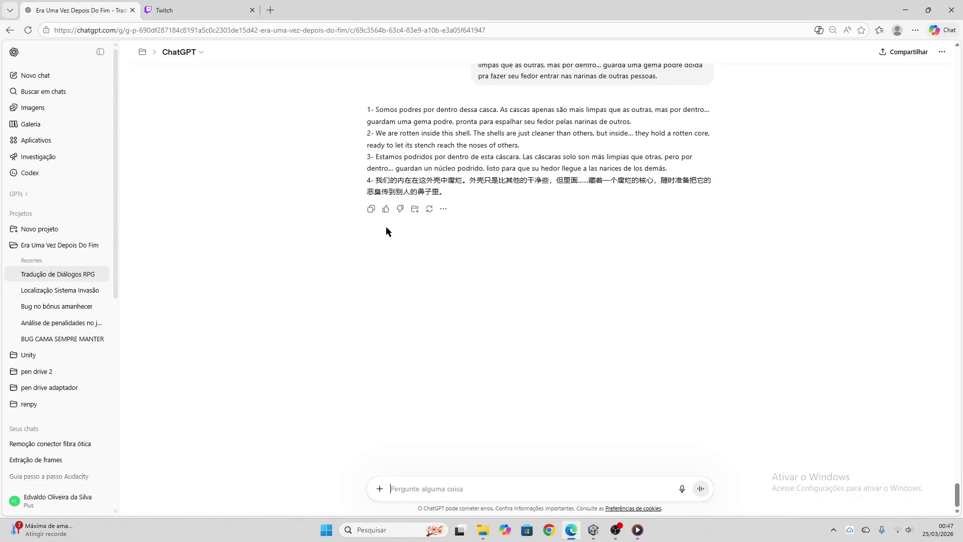
- Paste ChatGPT's four-language reply into the brown node and apply it
left_click(369, 208)
left_click(594, 530)
left_click(490, 124)
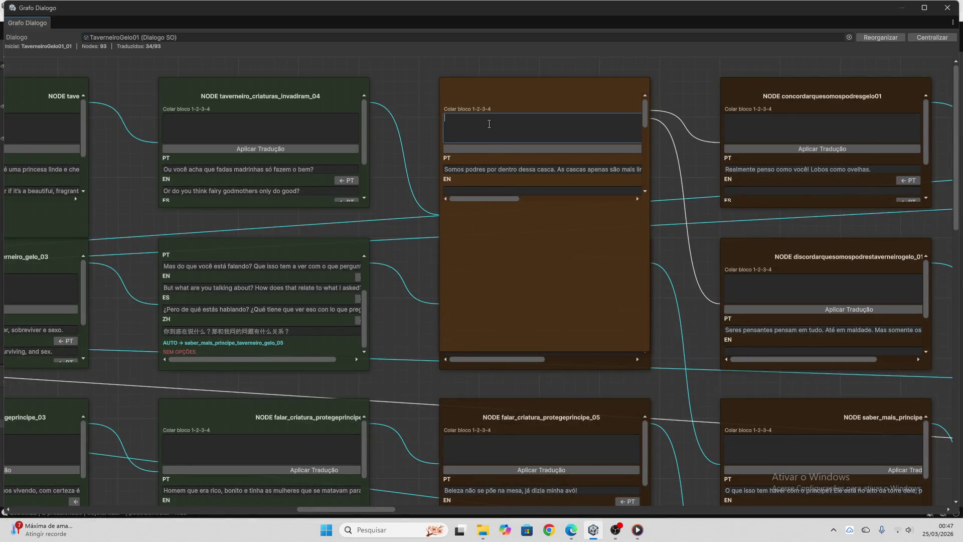
key("ctrl+v")
left_click(528, 149)
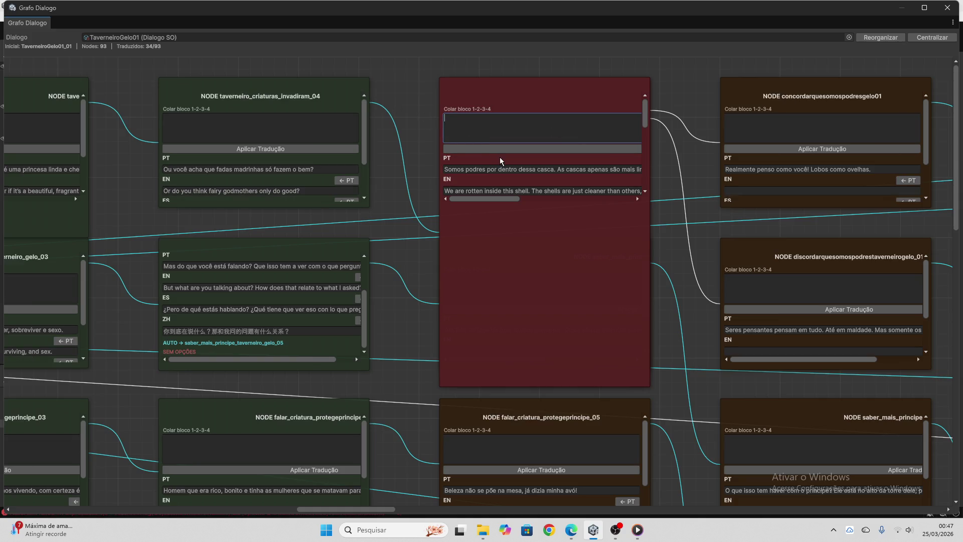
- Copy the Opção 1 Portuguese line for ChatGPT
scroll(502, 158, "down", 4)
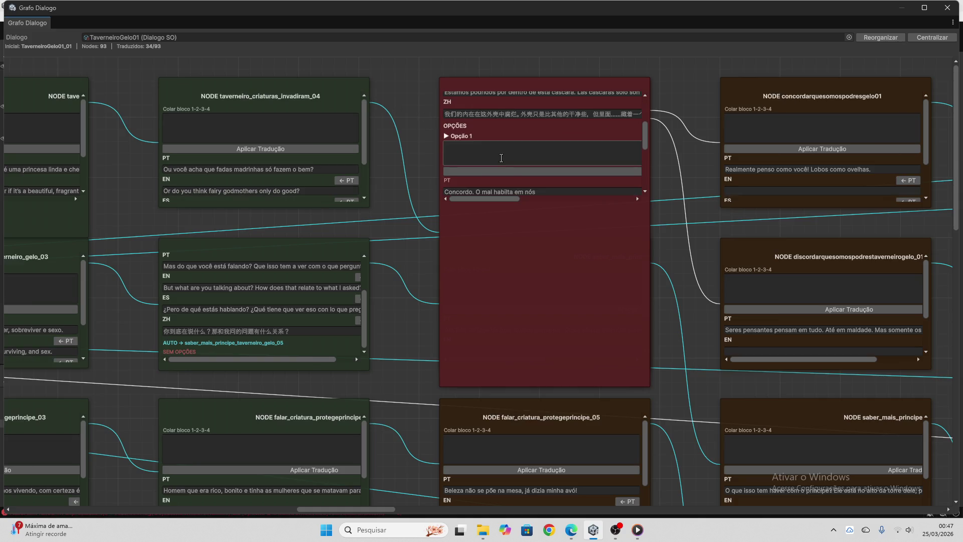
scroll(502, 158, "down", 1)
left_click(503, 163)
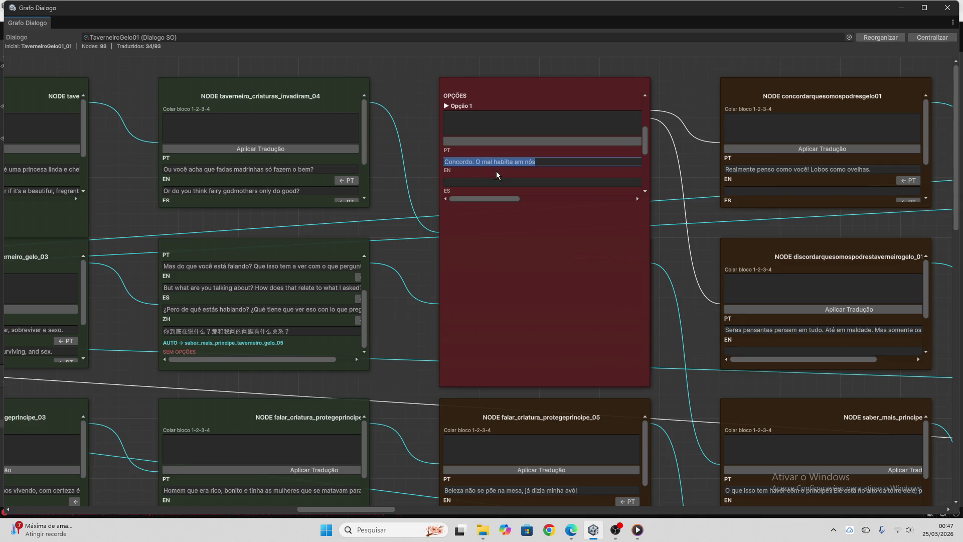
key("ctrl+c")
left_click(572, 529)
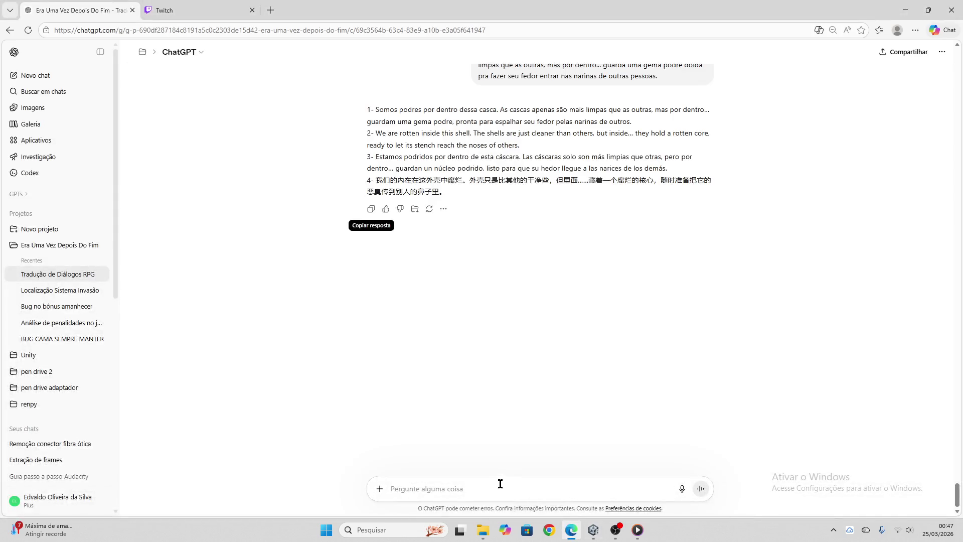
- Send the Opção 1 line 'Concordo…' to ChatGPT for translation
left_click(453, 477)
key("ctrl+v")
key("Return")
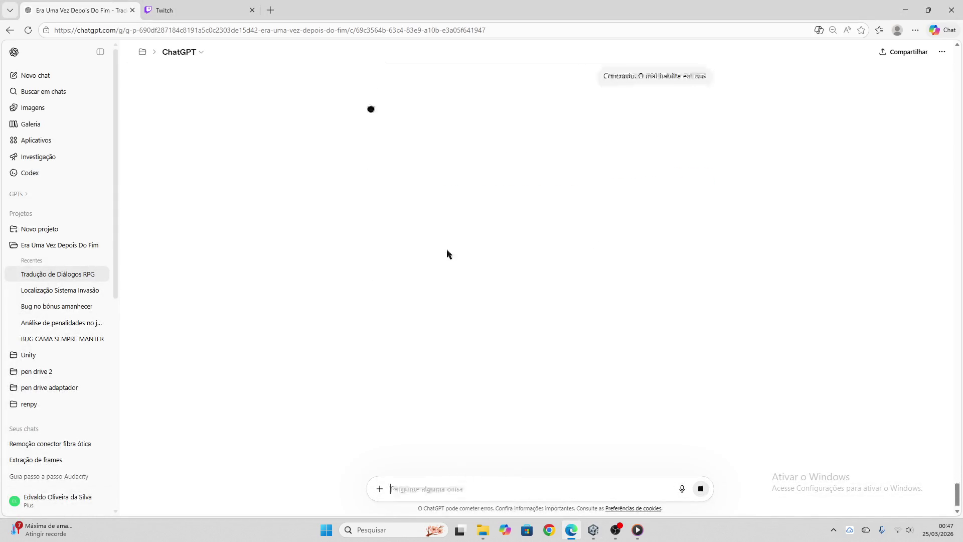
left_click(164, 10)
left_click(75, 10)
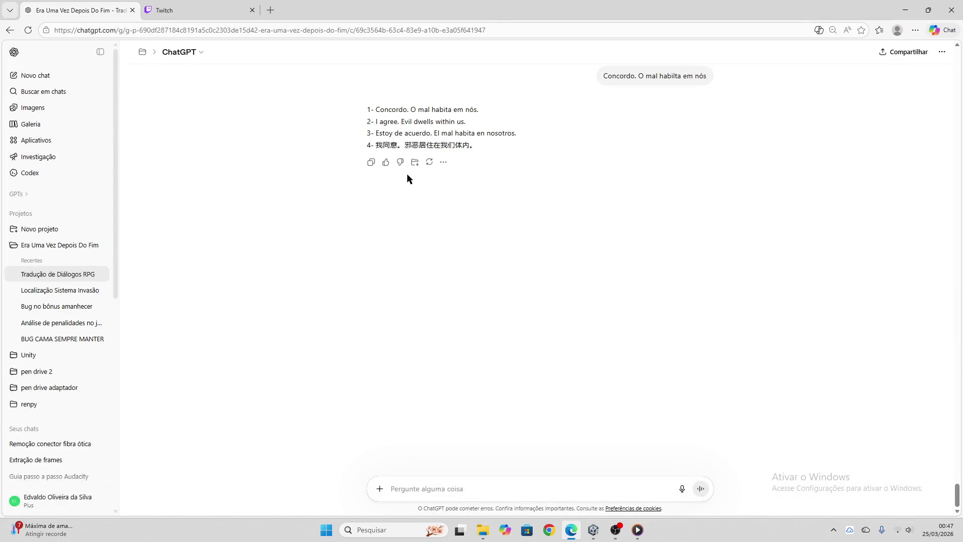
- Apply ChatGPT's four-language block to Opção 1 and clear the paste field
left_click(370, 161)
left_click(593, 530)
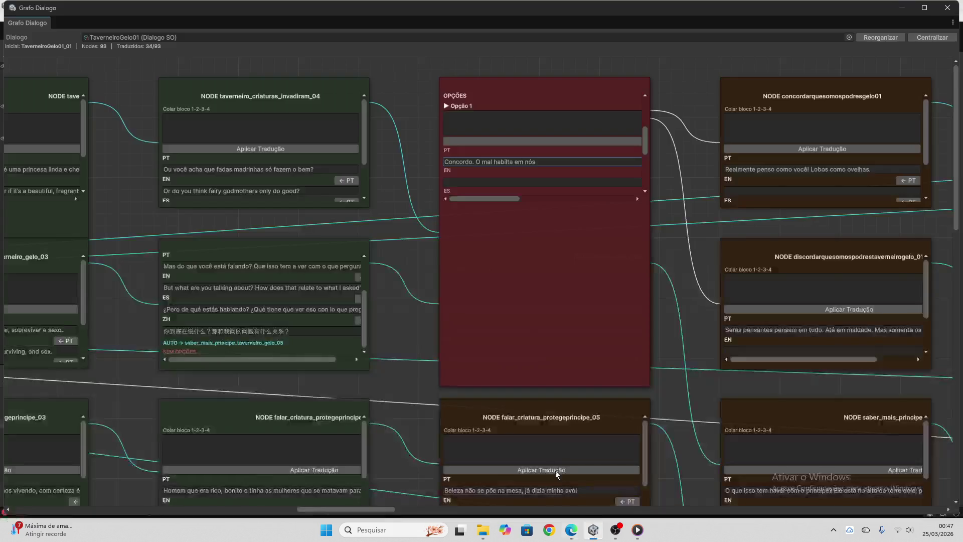
left_click(485, 128)
key("ctrl+v")
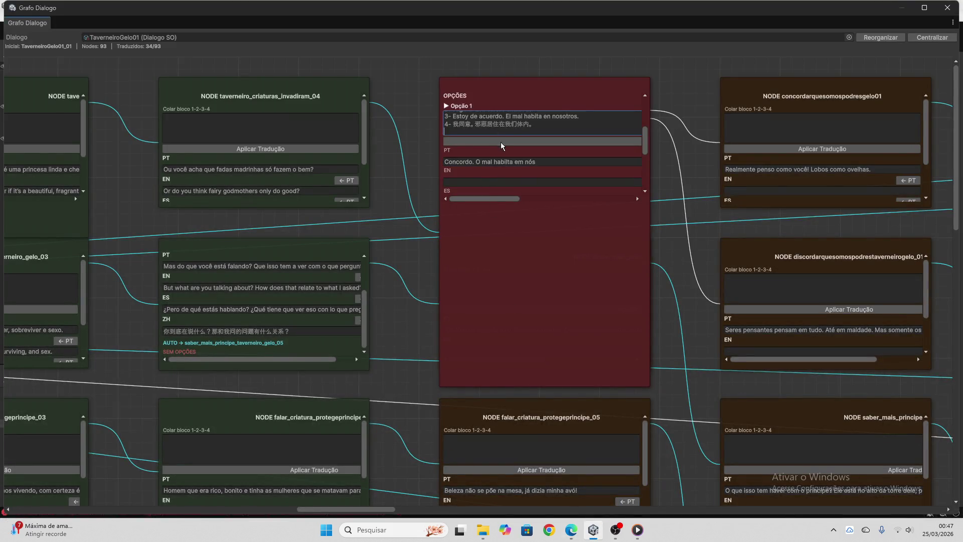
left_click(501, 141)
key("ctrl+a")
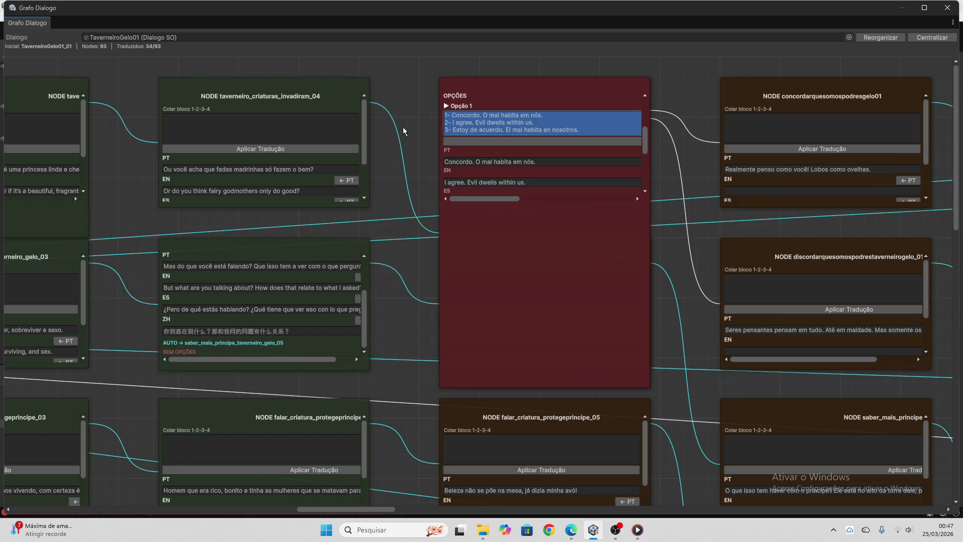
key("BackSpace")
- Send Opção 2's line 'Discordo. Nem todos fazem o mal.' to ChatGPT for translation
scroll(523, 143, "down", 5)
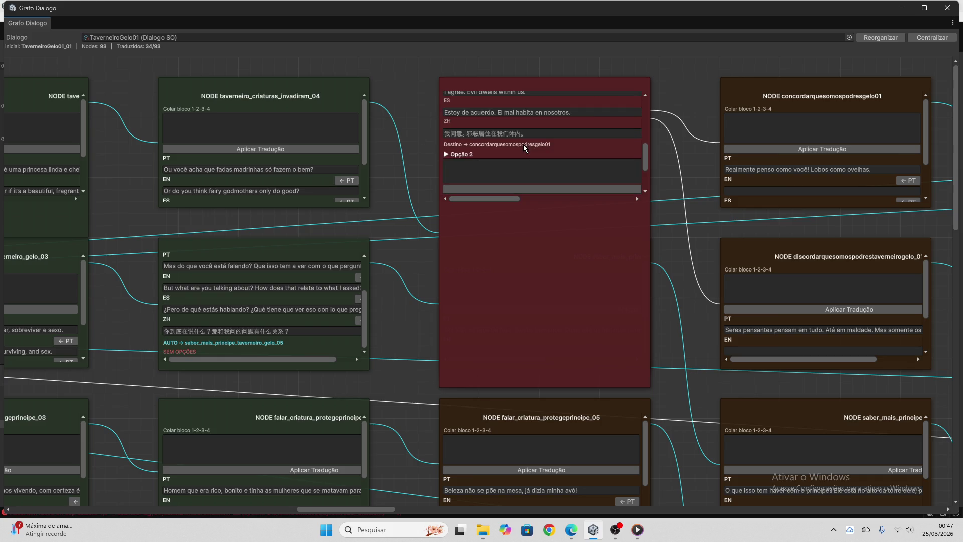
left_click_drag(444, 179, 535, 179)
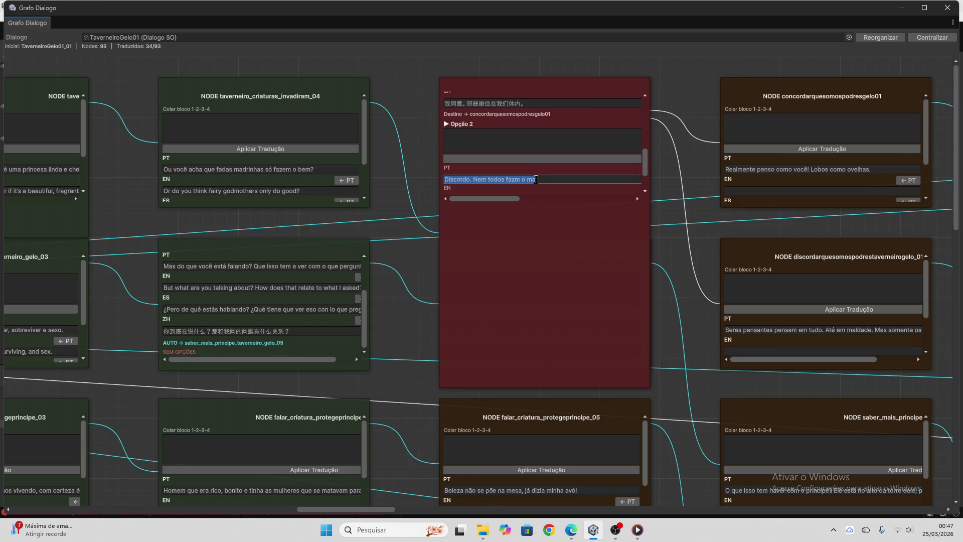
left_click(572, 530)
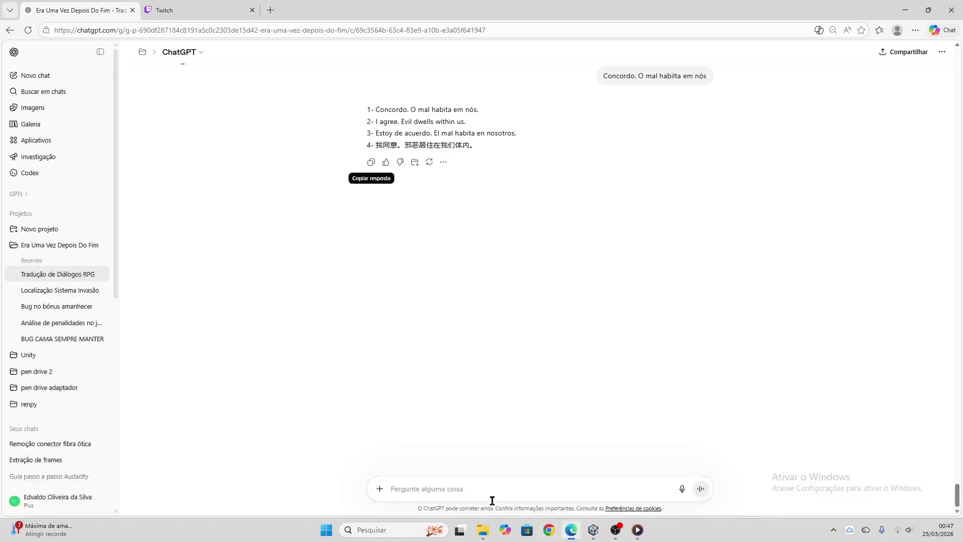
key("ctrl+v")
key("Return")
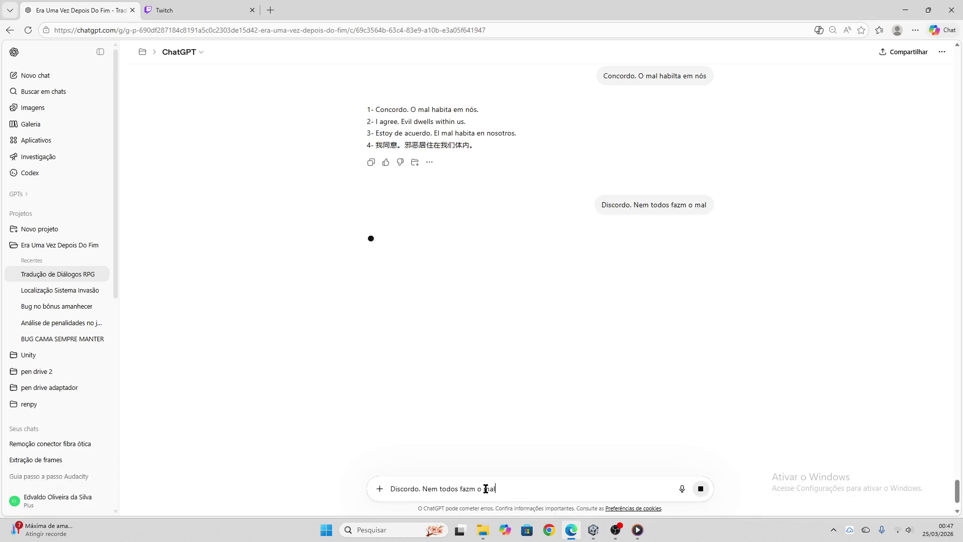
left_click(166, 10)
left_click(60, 10)
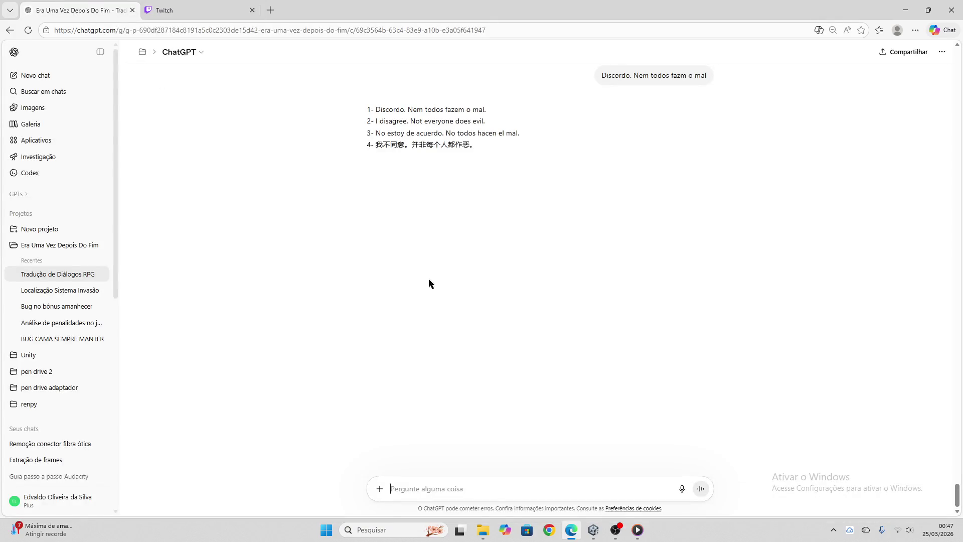
- Paste the translation into Opção 2 and apply it, reaching 35/93
left_click(371, 161)
left_click(593, 530)
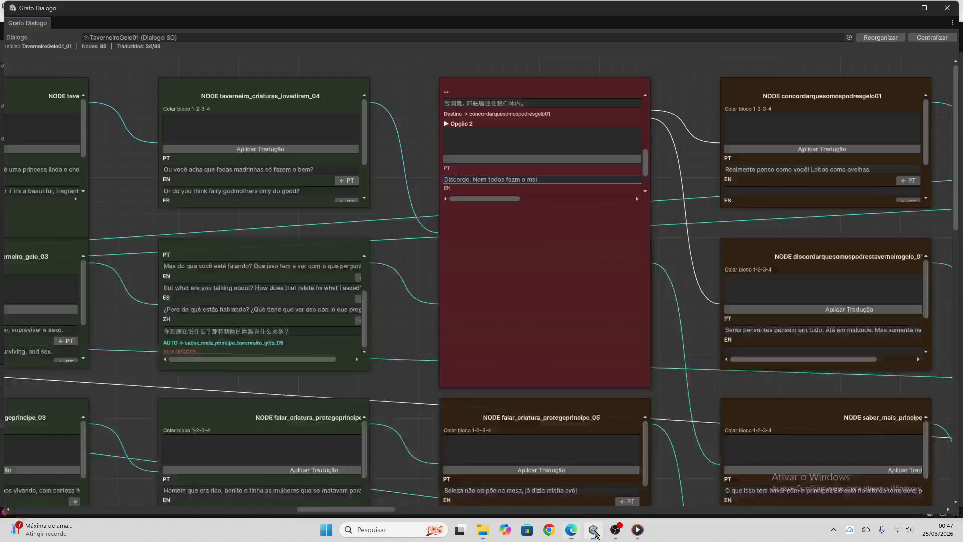
left_click(460, 150)
key("ctrl+v")
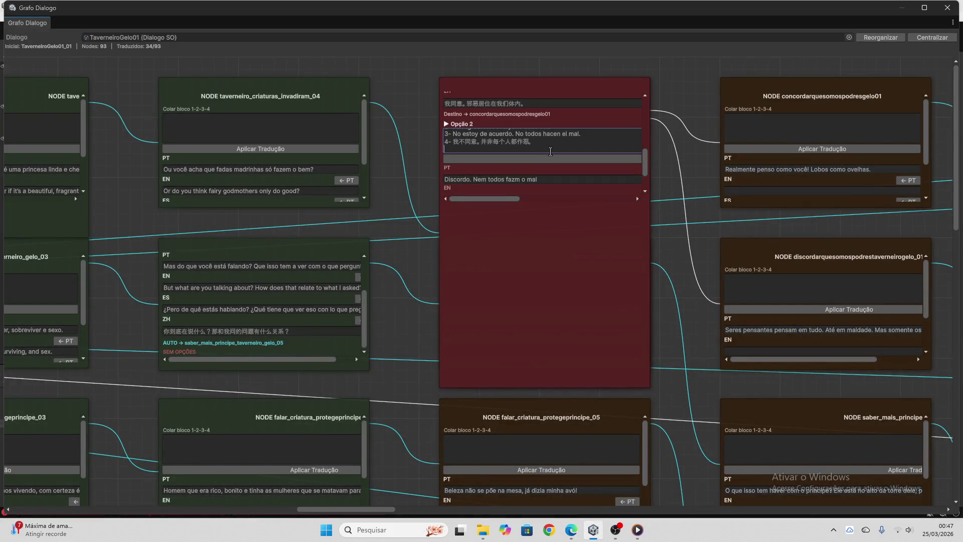
left_click(552, 158)
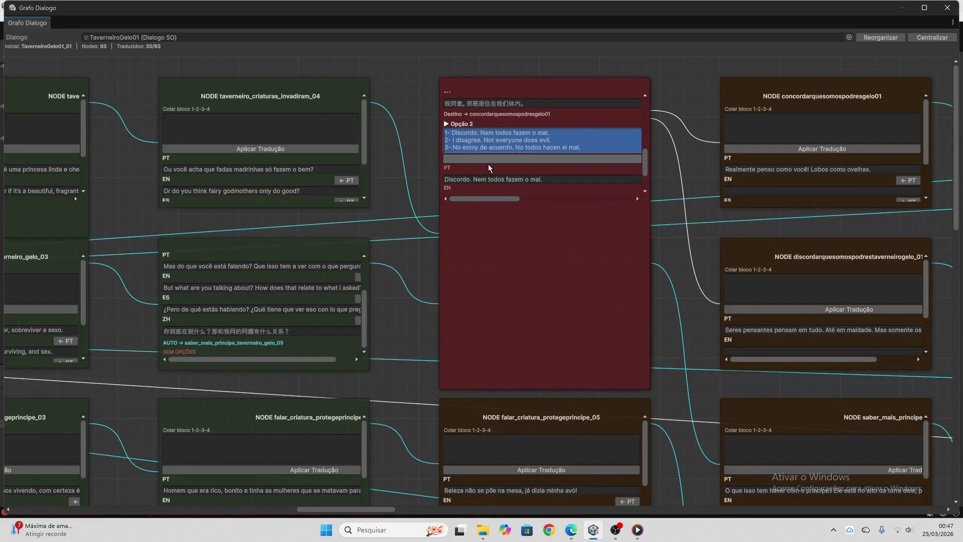
scroll(532, 158, "down", 3)
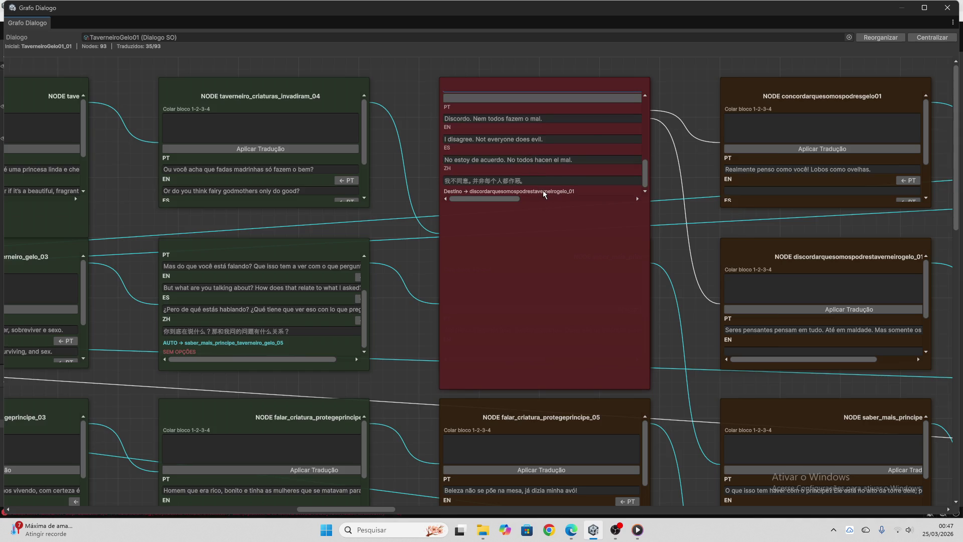
- Scroll through the OPÇÕES node's fields to review the translated options
scroll(544, 195, "up", 5)
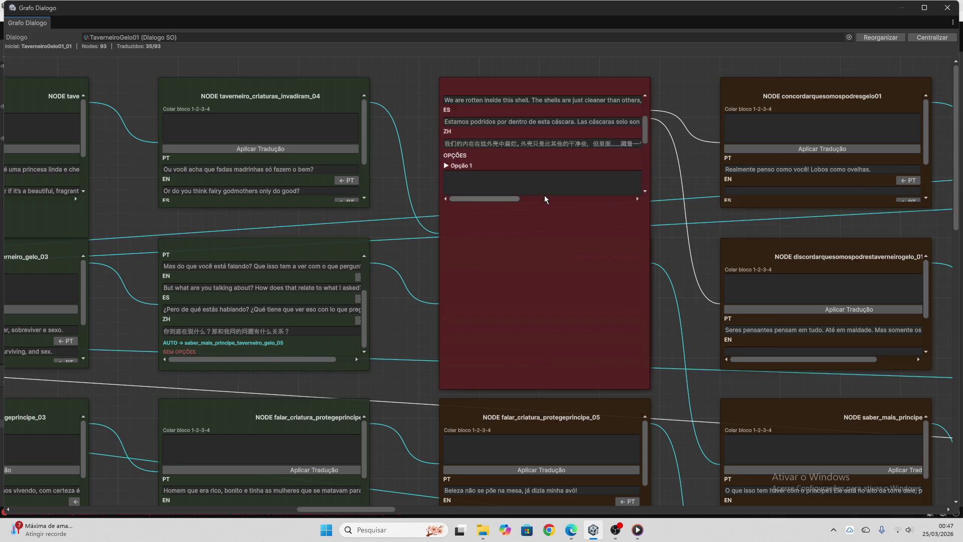
scroll(526, 136, "down", 1)
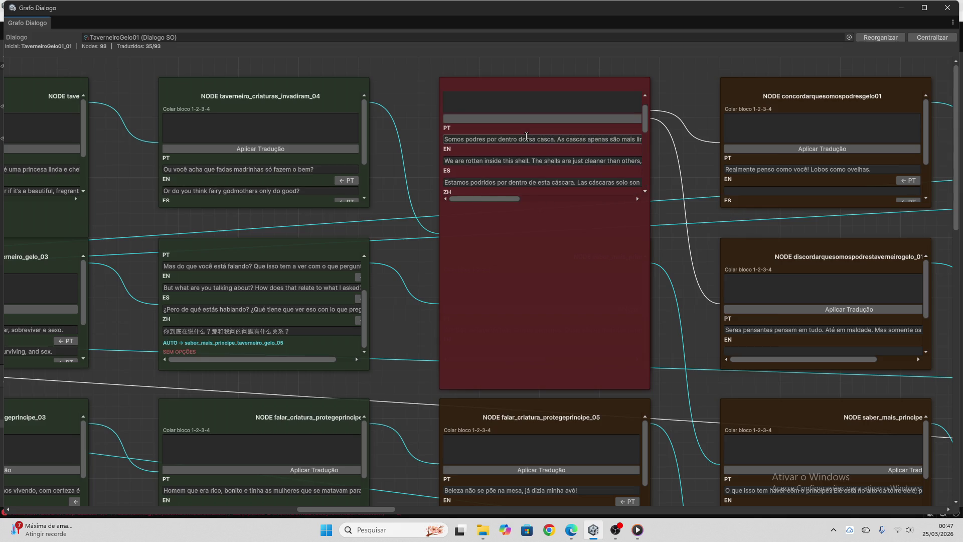
scroll(526, 137, "down", 1)
scroll(527, 137, "down", 2)
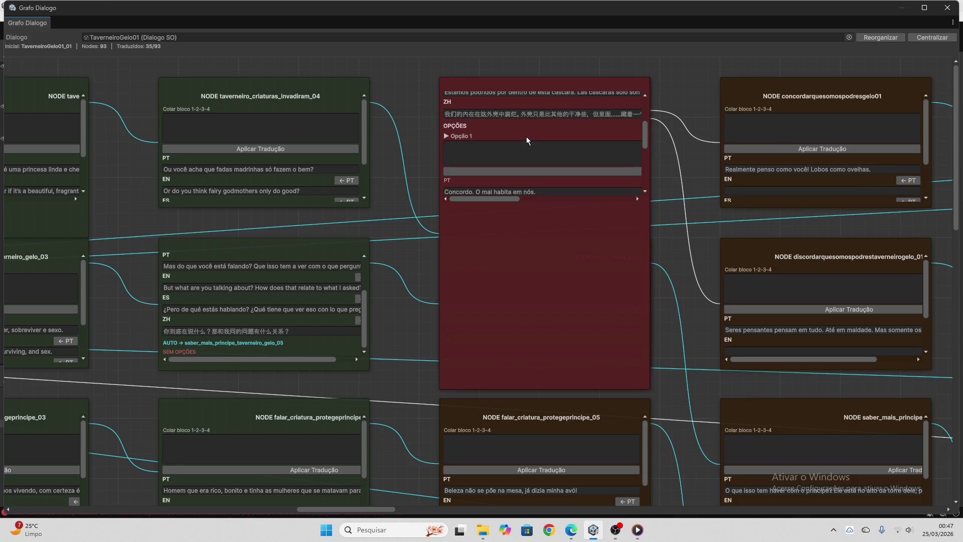
scroll(526, 137, "up", 4)
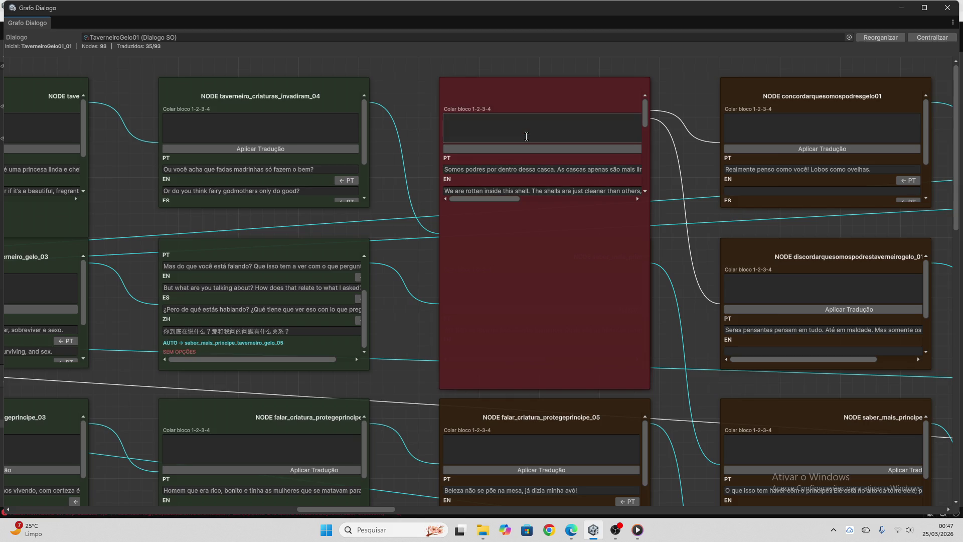
scroll(526, 136, "down", 2)
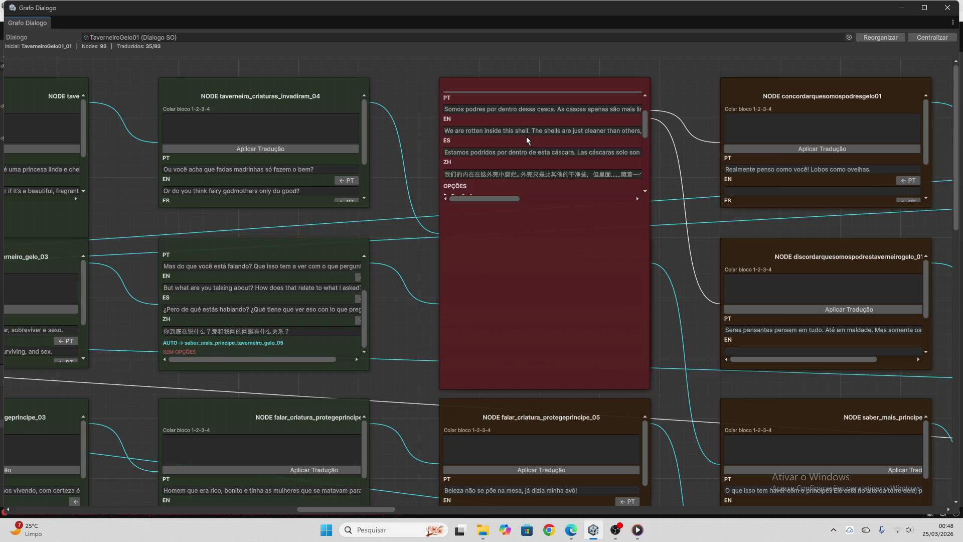
scroll(526, 137, "down", 2)
scroll(526, 137, "down", 1)
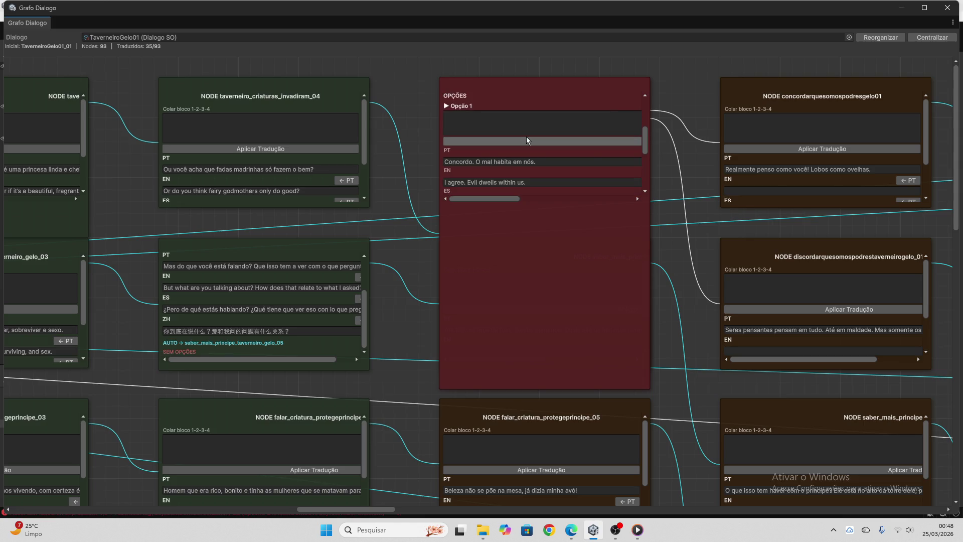
scroll(526, 137, "down", 1)
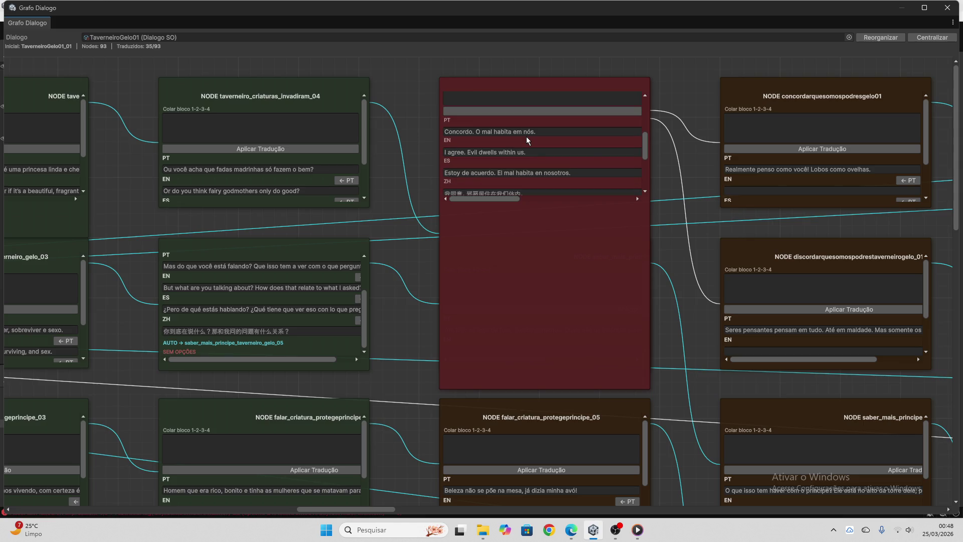
scroll(526, 137, "down", 4)
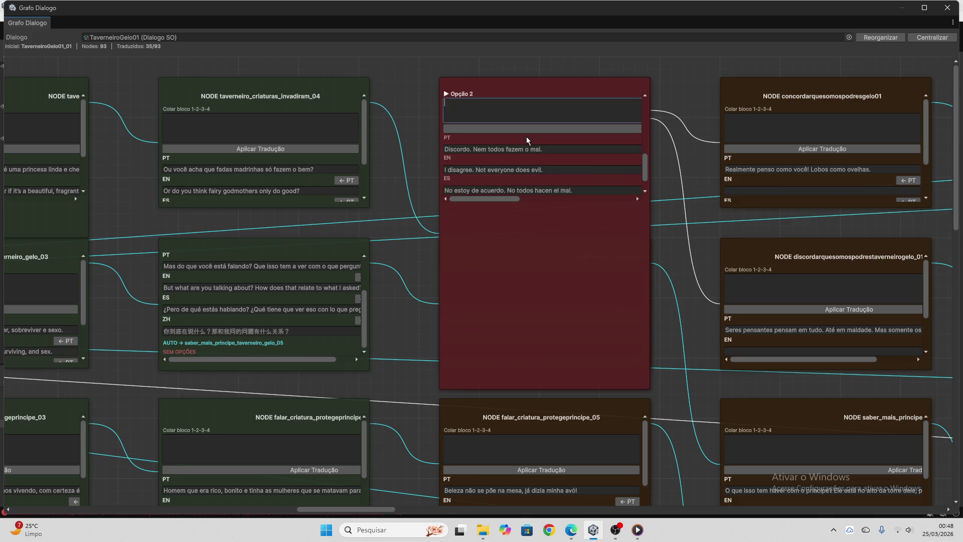
scroll(526, 137, "down", 1)
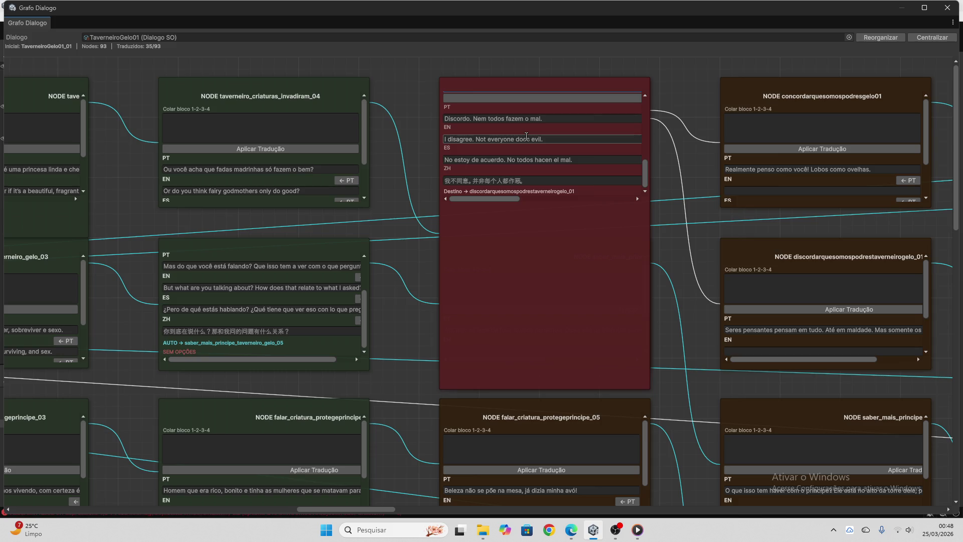
- Check Opção 2's Chinese text, then close the Grafo Dialogo window
left_click(525, 182)
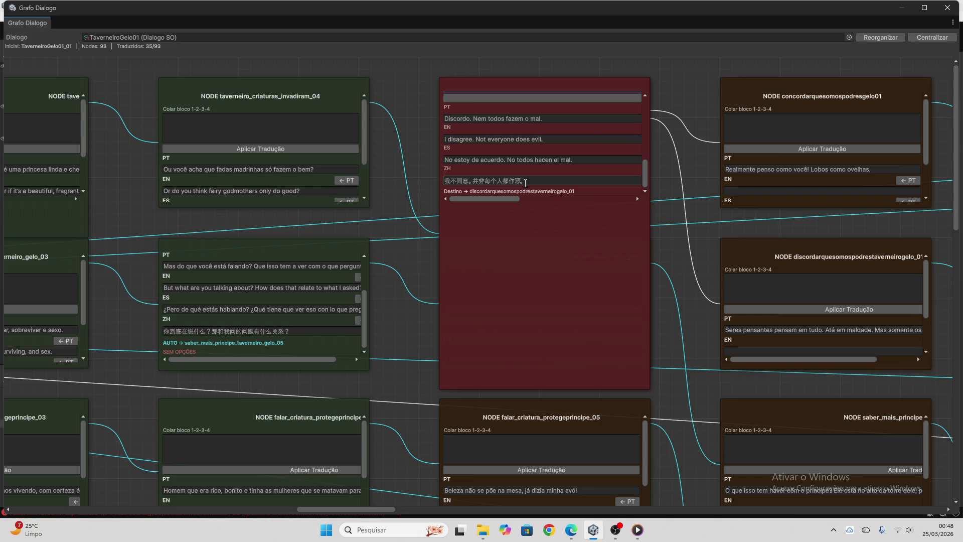
scroll(526, 182, "up", 8)
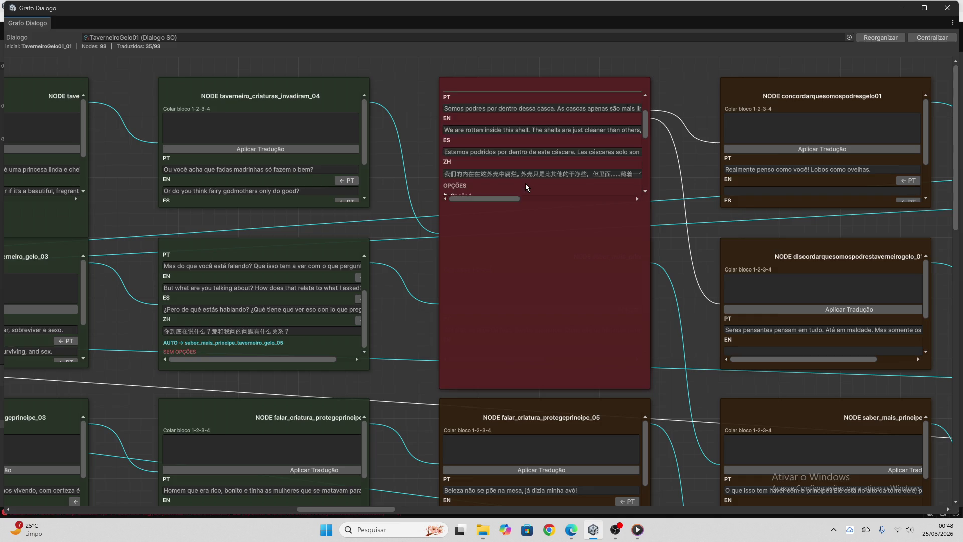
left_click_drag(519, 200, 572, 206)
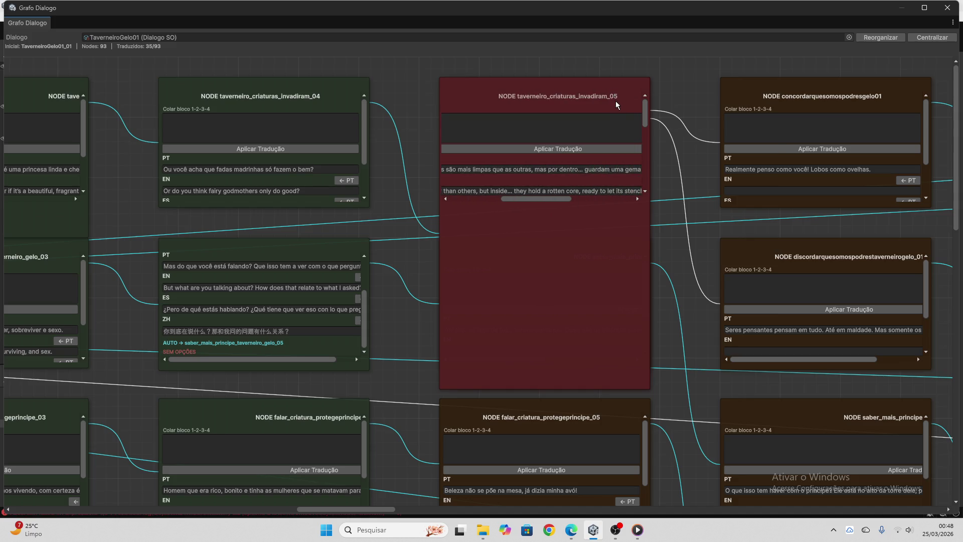
left_click(947, 8)
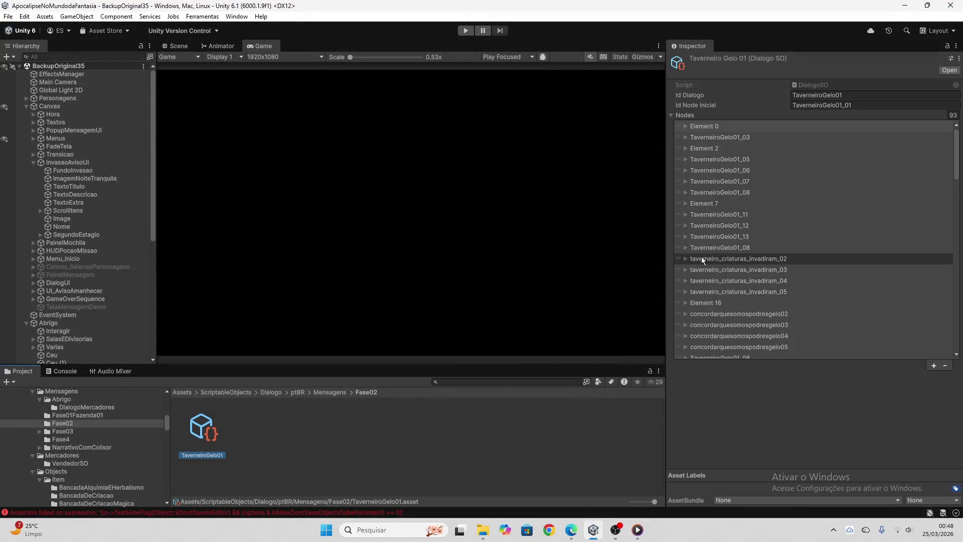
scroll(701, 260, "down", 4)
scroll(701, 256, "down", 4)
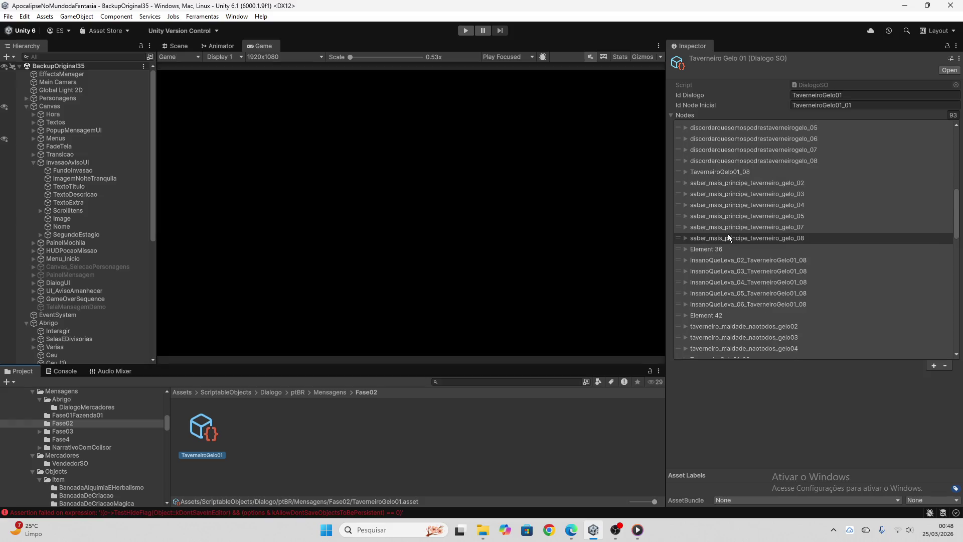
scroll(727, 234, "up", 8)
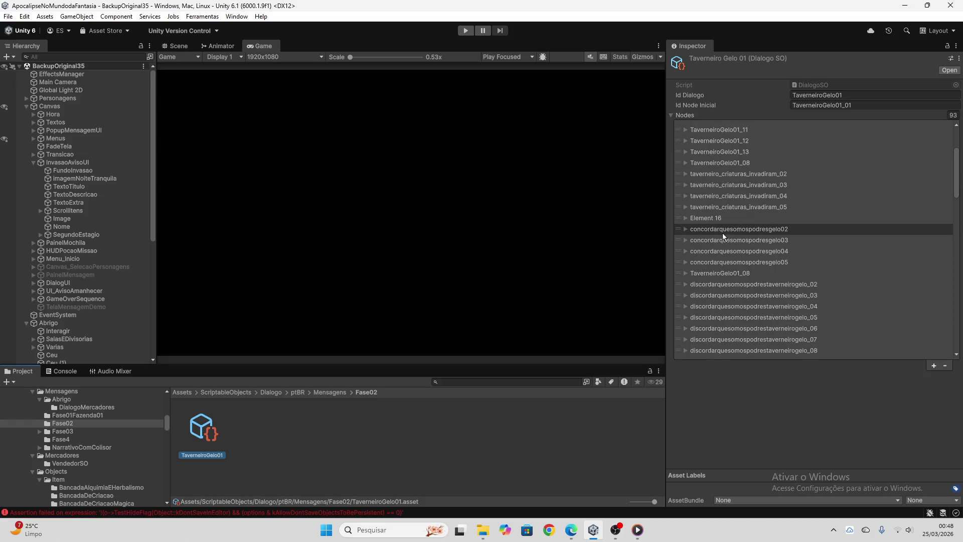
scroll(727, 221, "up", 1)
scroll(716, 286, "down", 4)
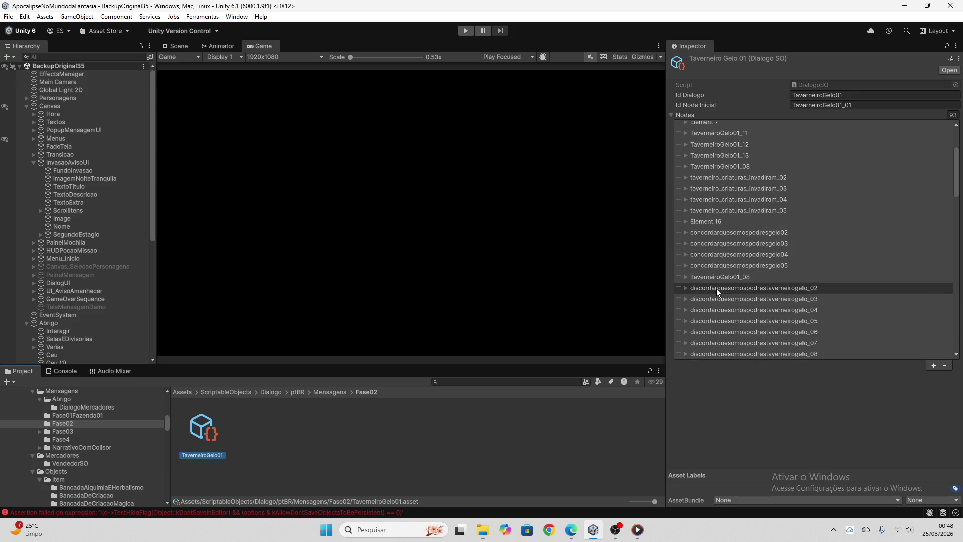
scroll(717, 275, "down", 3)
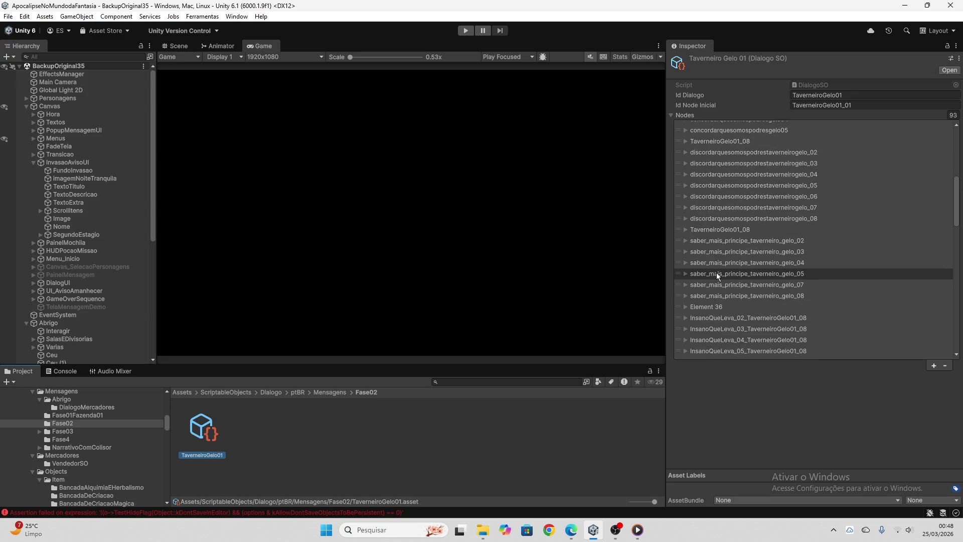
scroll(717, 273, "down", 2)
left_click(684, 279)
scroll(687, 278, "down", 2)
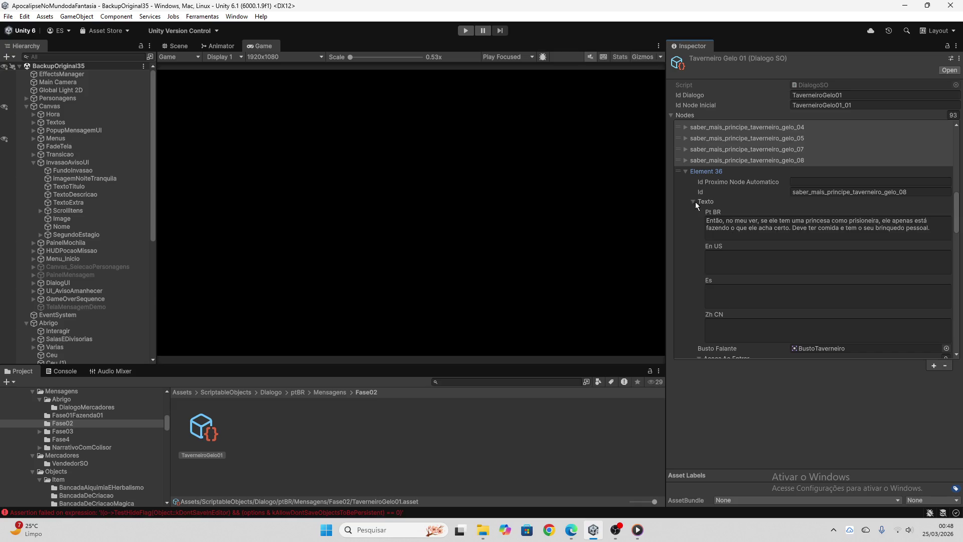
left_click(684, 172)
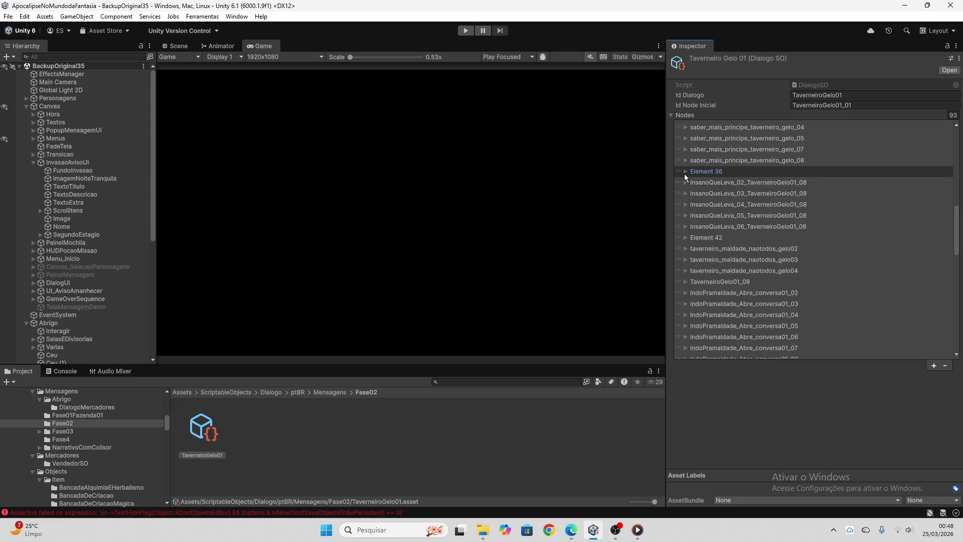
left_click(685, 238)
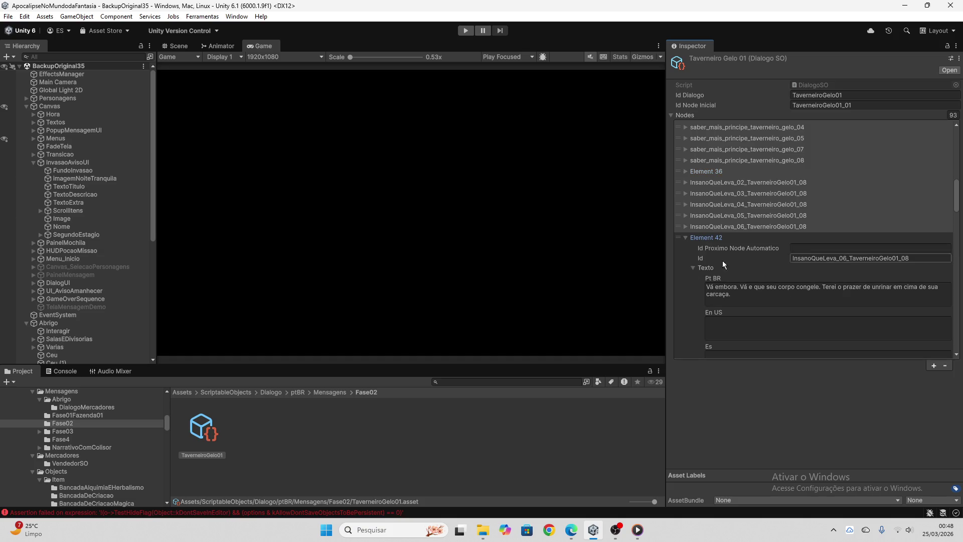
left_click(686, 238)
scroll(686, 241, "down", 4)
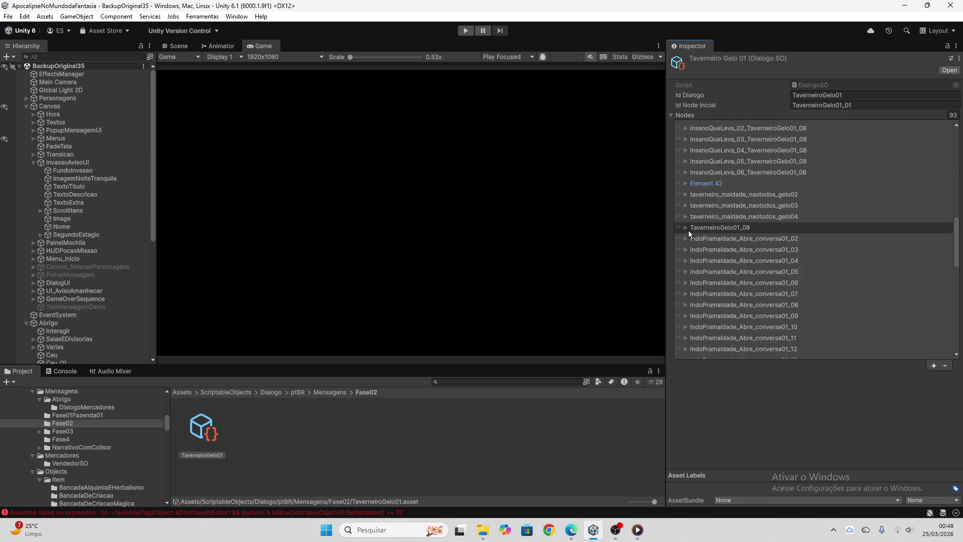
left_click(686, 227)
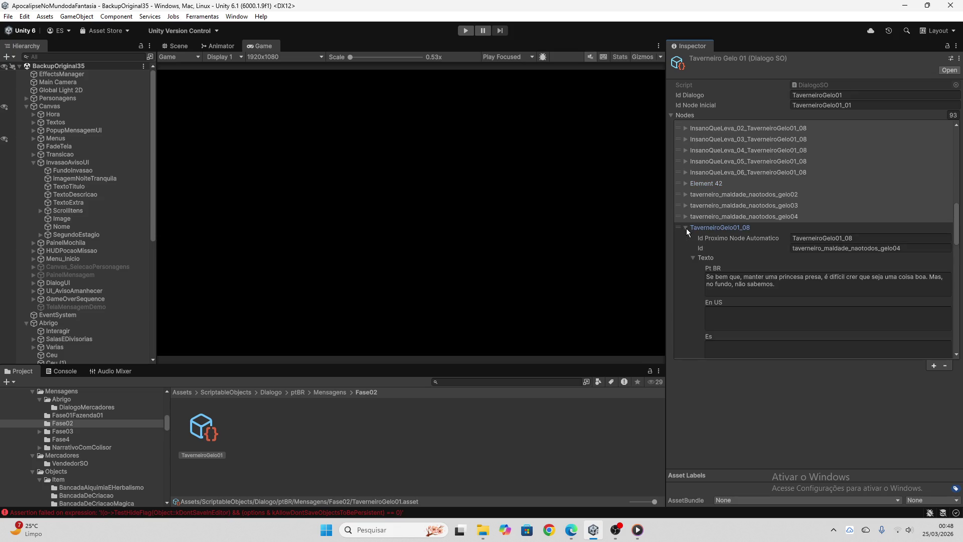
left_click(687, 228)
scroll(685, 230, "down", 10)
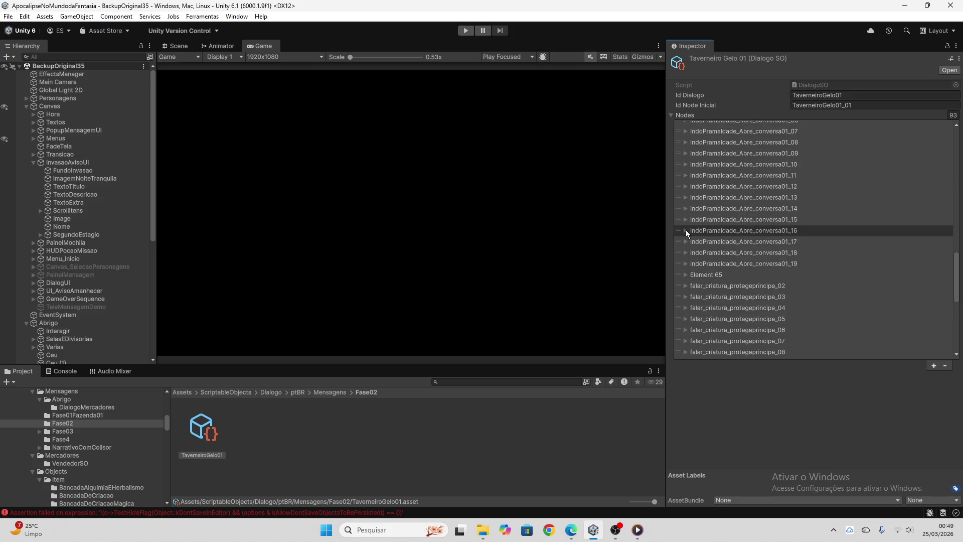
left_click(683, 274)
scroll(683, 274, "down", 3)
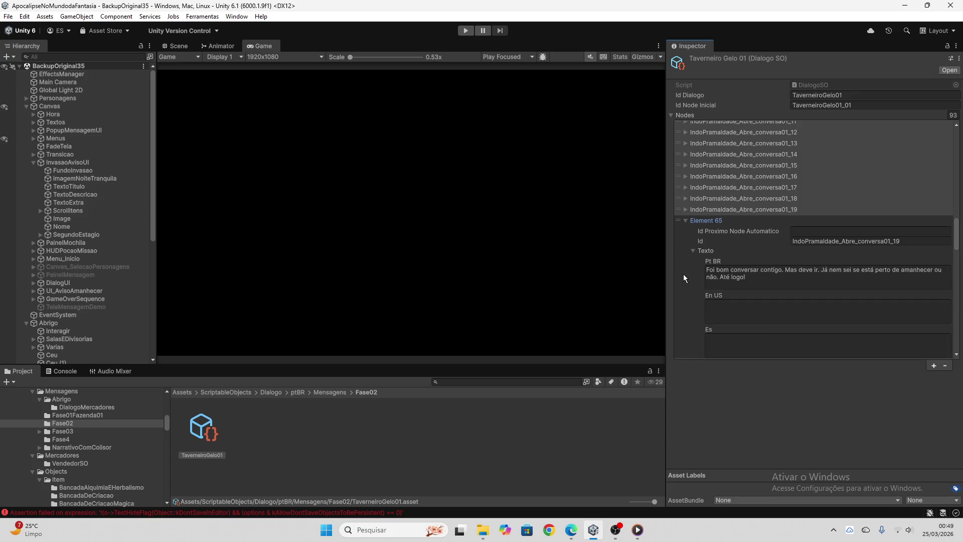
left_click(686, 221)
scroll(688, 290, "up", 10)
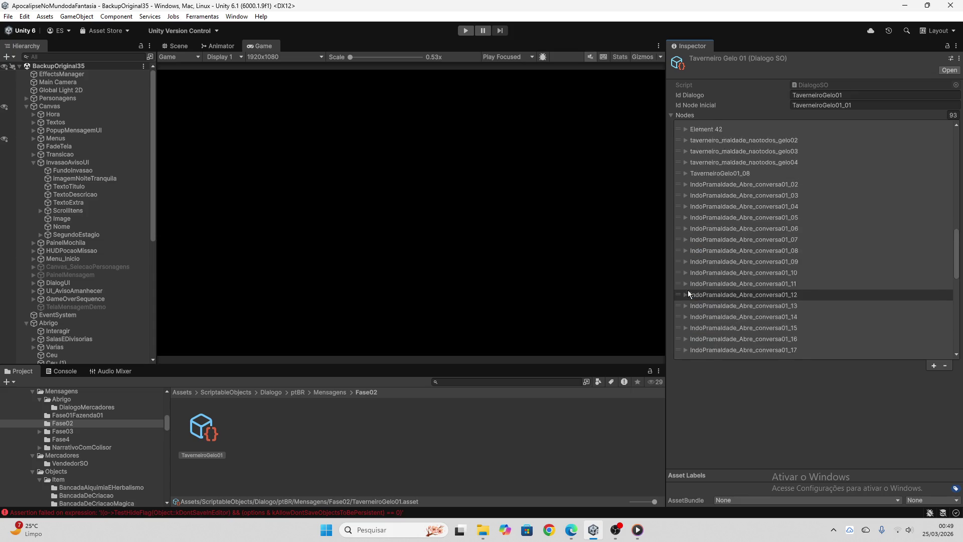
scroll(688, 269, "up", 4)
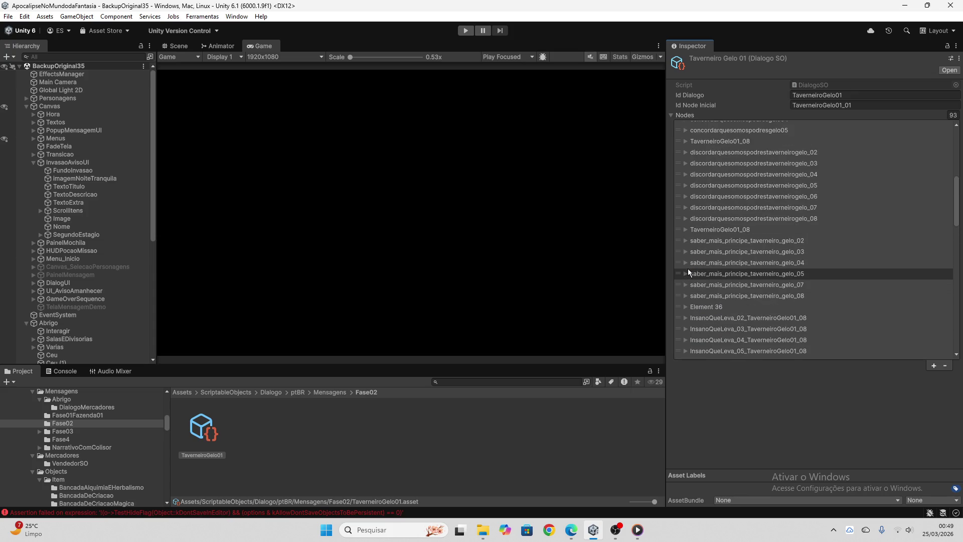
scroll(685, 211, "up", 3)
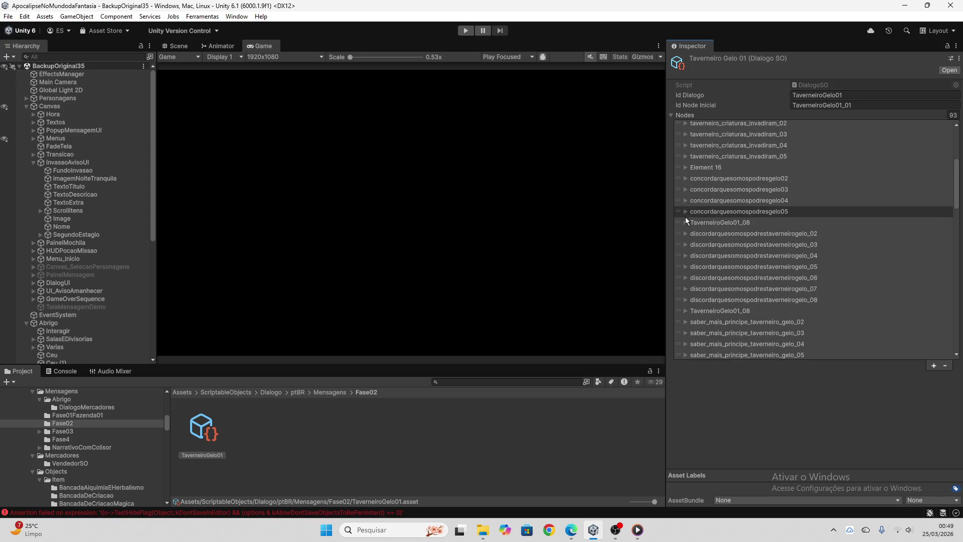
left_click(688, 170)
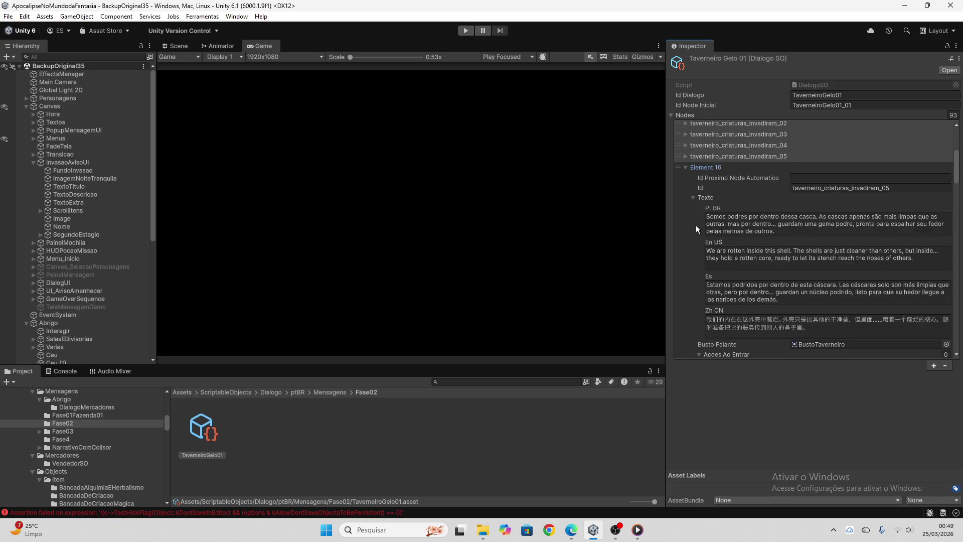
scroll(693, 256, "down", 2)
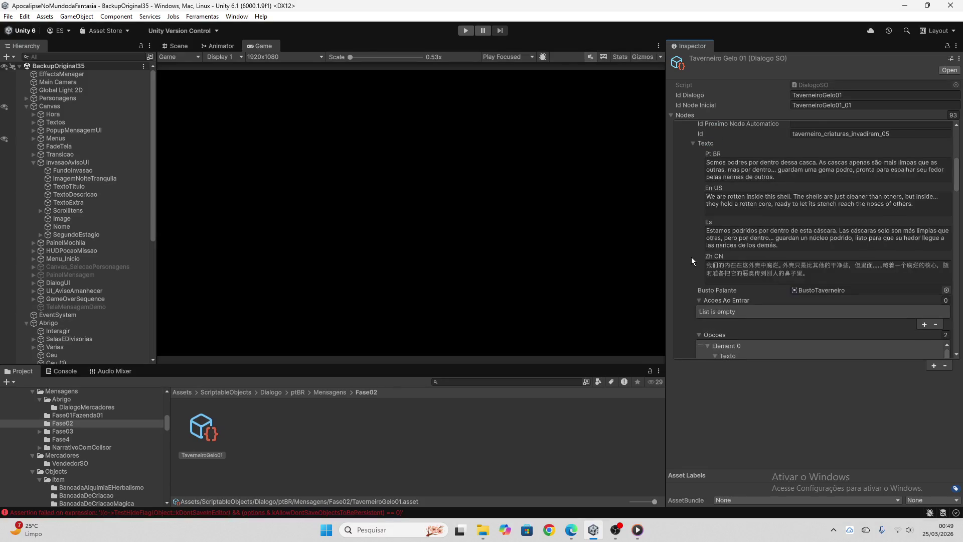
scroll(691, 258, "down", 5)
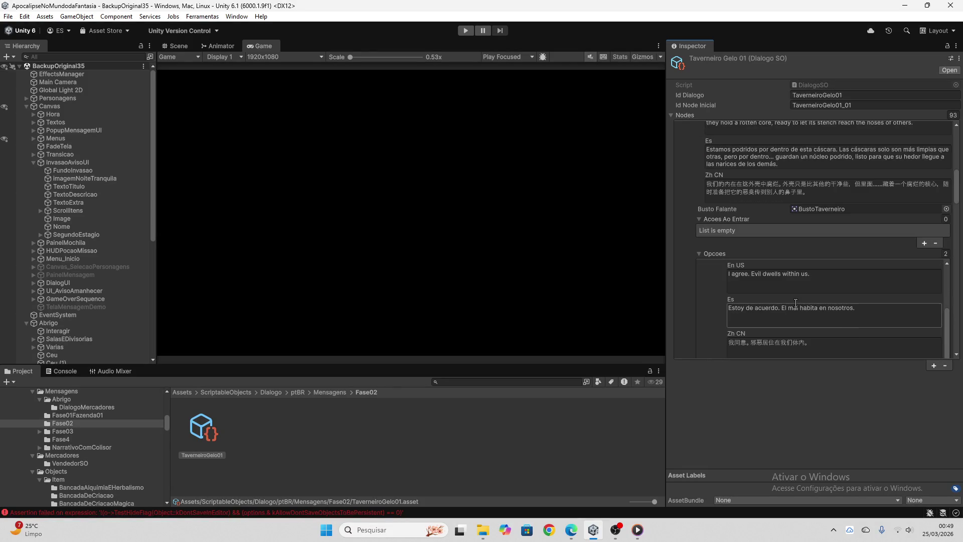
scroll(821, 312, "down", 1)
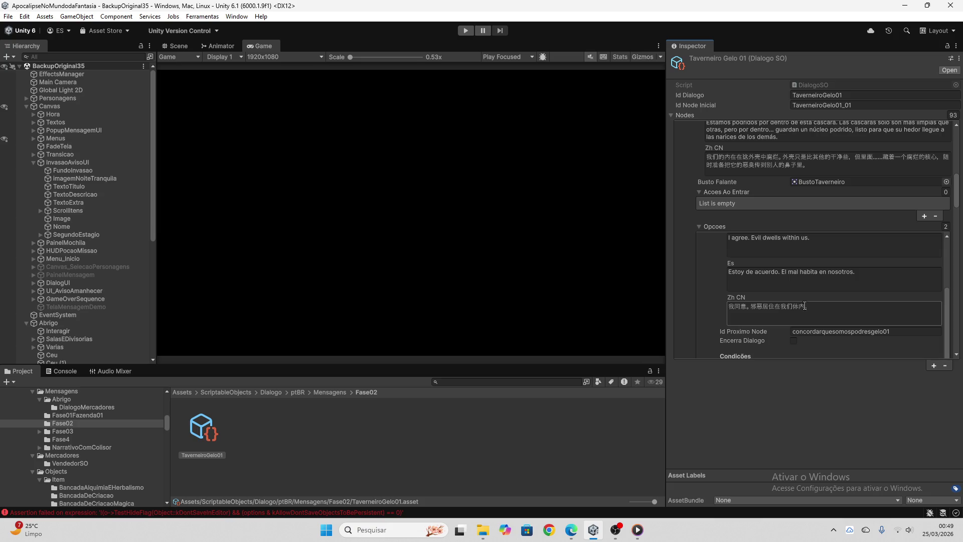
scroll(849, 303, "down", 3)
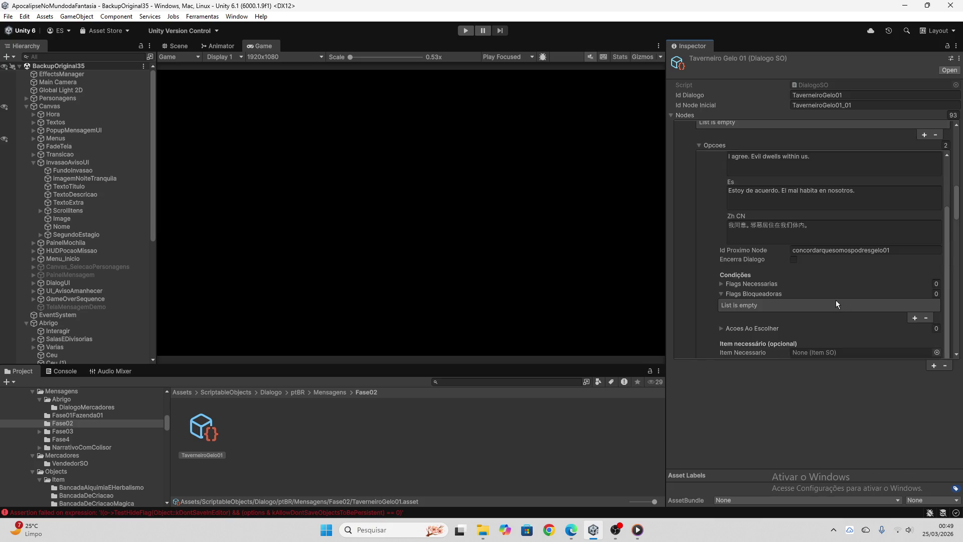
scroll(805, 291, "up", 10)
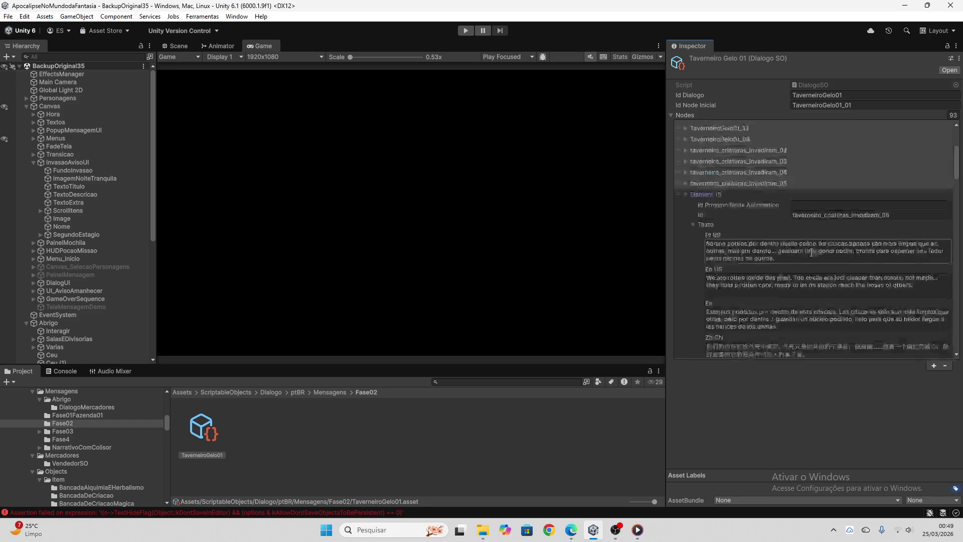
- Clear all messages from the Console
left_click(207, 16)
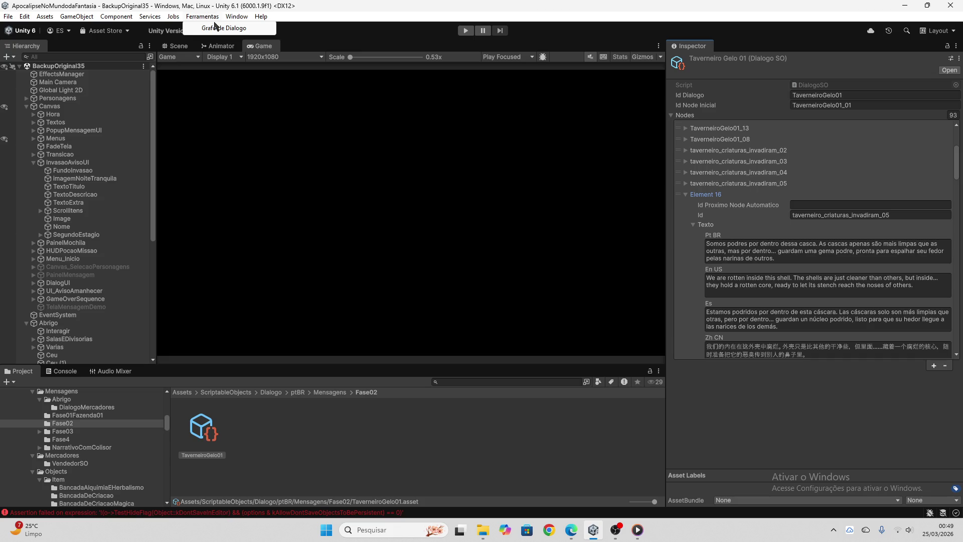
left_click(217, 29)
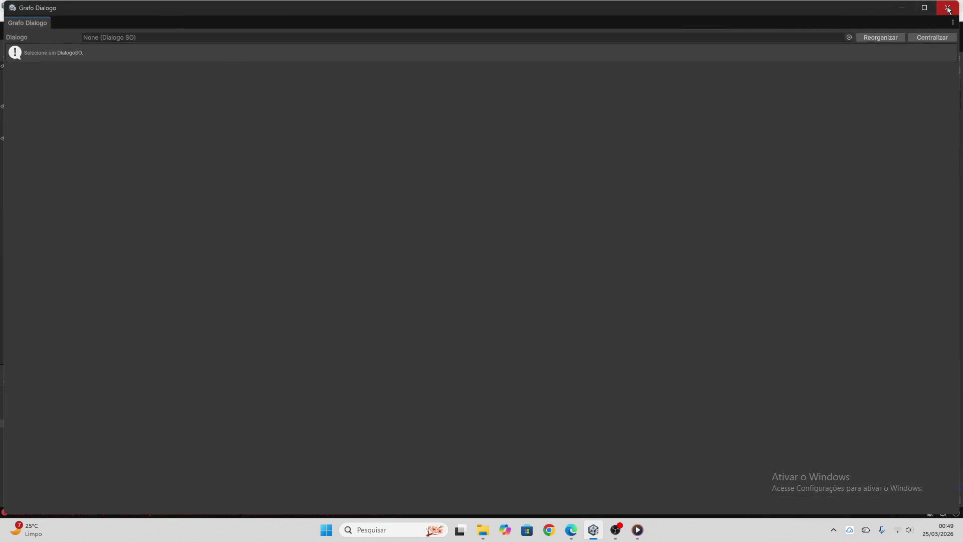
left_click(947, 8)
left_click(60, 374)
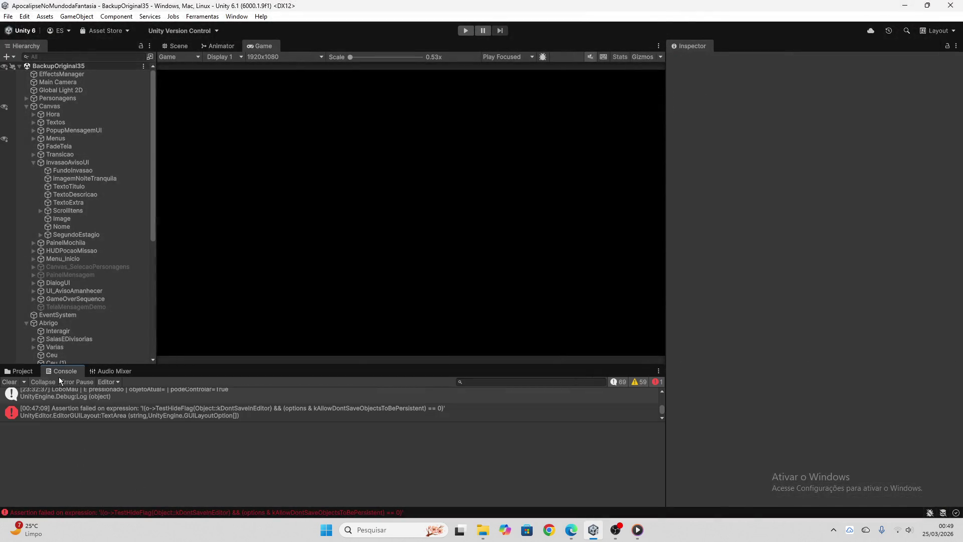
left_click(18, 381)
left_click(34, 371)
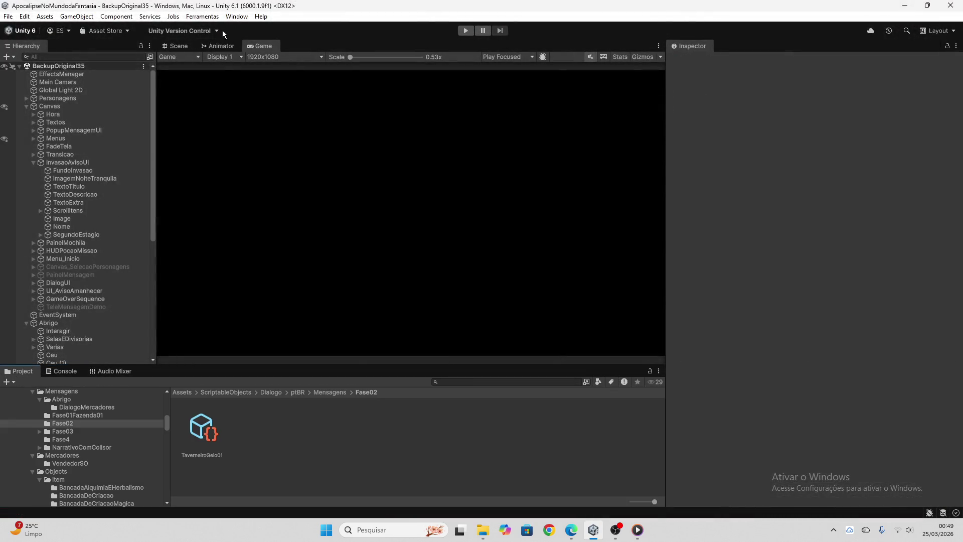
- Reopen Grafo de Dialogo with the TaverneiroGelo01 dialogue loaded at 35/93 translated
left_click(202, 16)
left_click(216, 29)
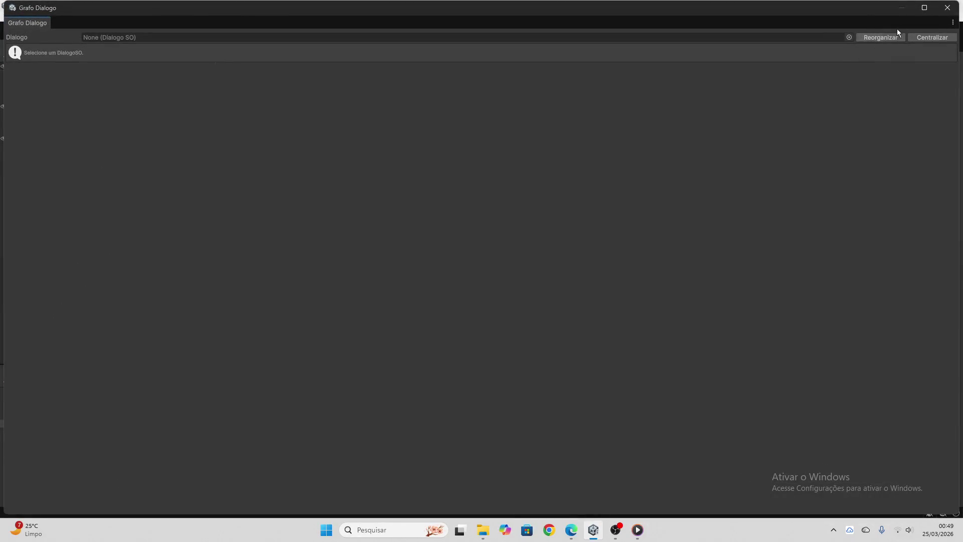
left_click(849, 37)
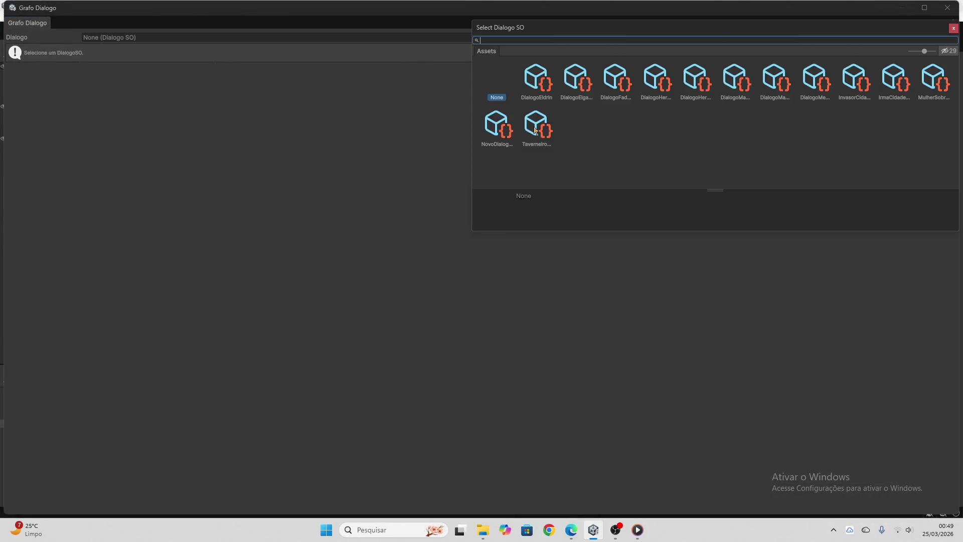
double_click(535, 130)
left_click_drag(100, 506, 392, 518)
scroll(416, 341, "down", 3)
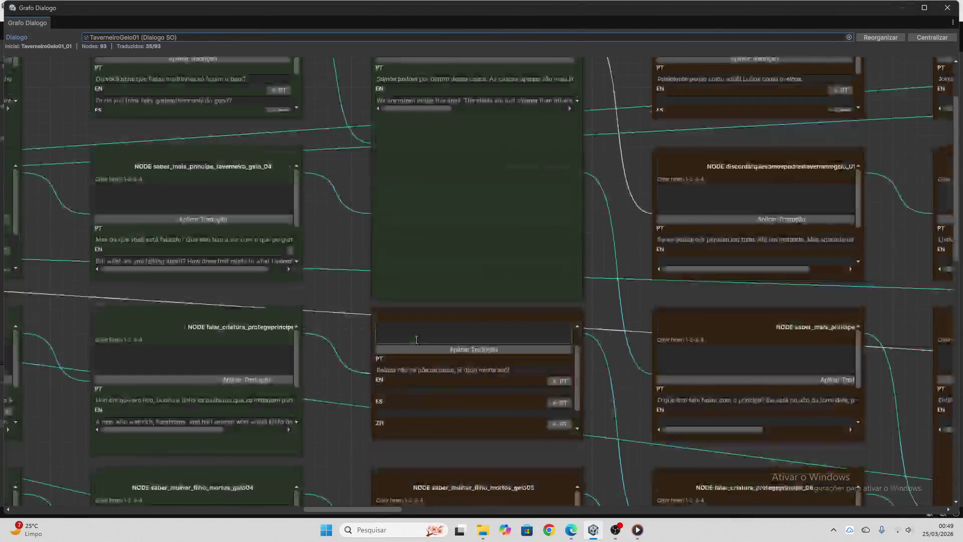
scroll(419, 372, "up", 1)
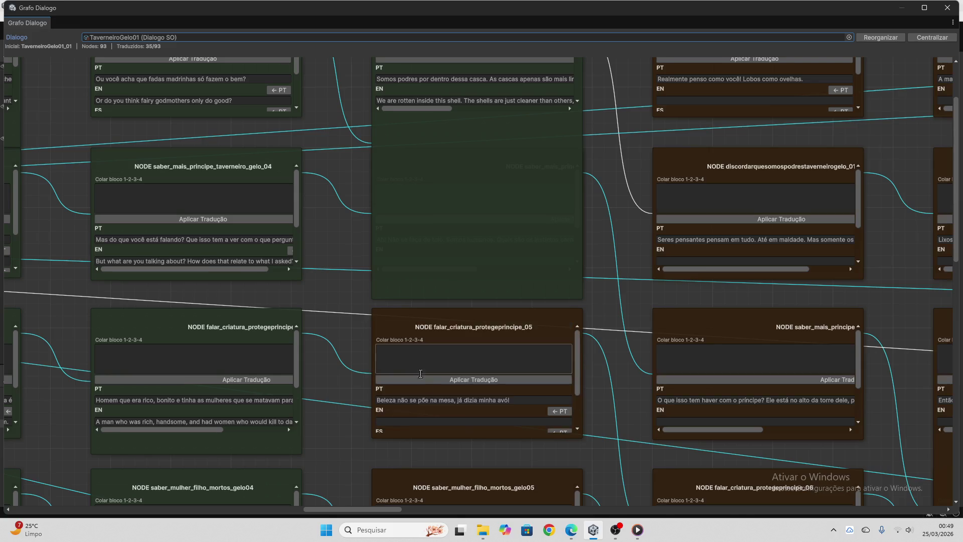
- Copy the falar_criatura_protegeprincipe_05 PT line into ChatGPT's message box
left_click(418, 402)
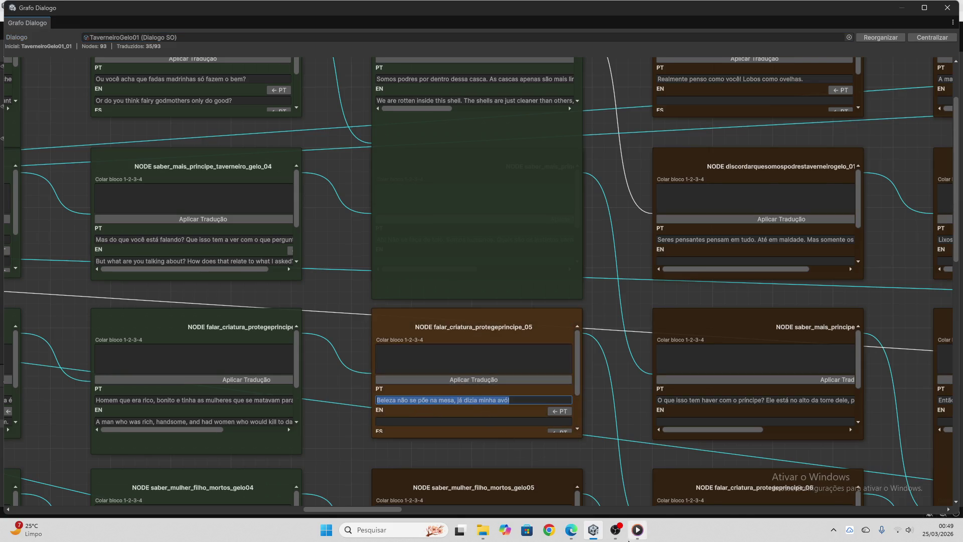
left_click(576, 529)
left_click(513, 492)
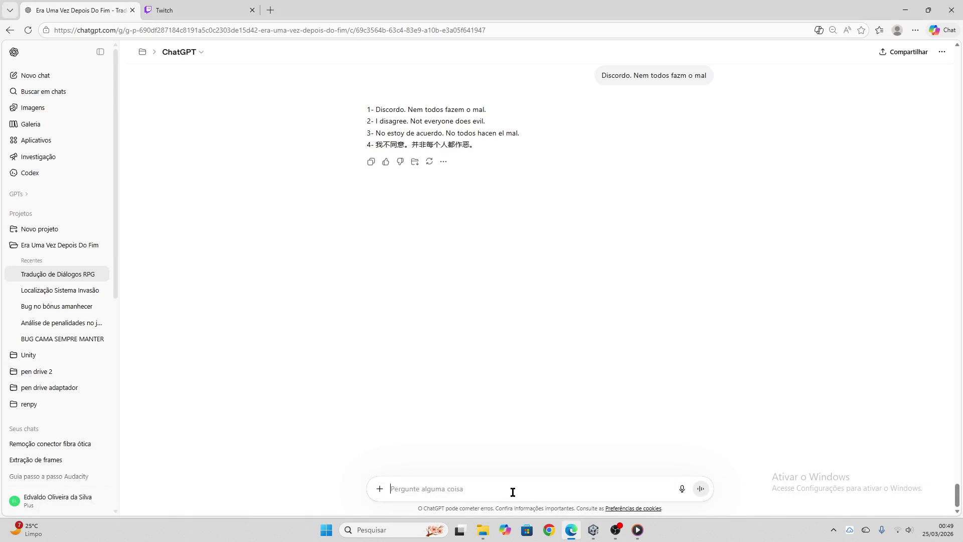
- Have ChatGPT translate 'Beleza não se põe na mesa, já dizia minha avó!' into four languages, and copy the reply
type("Beleza não se põe na mesa, já dizia minha avó!")
key("Return")
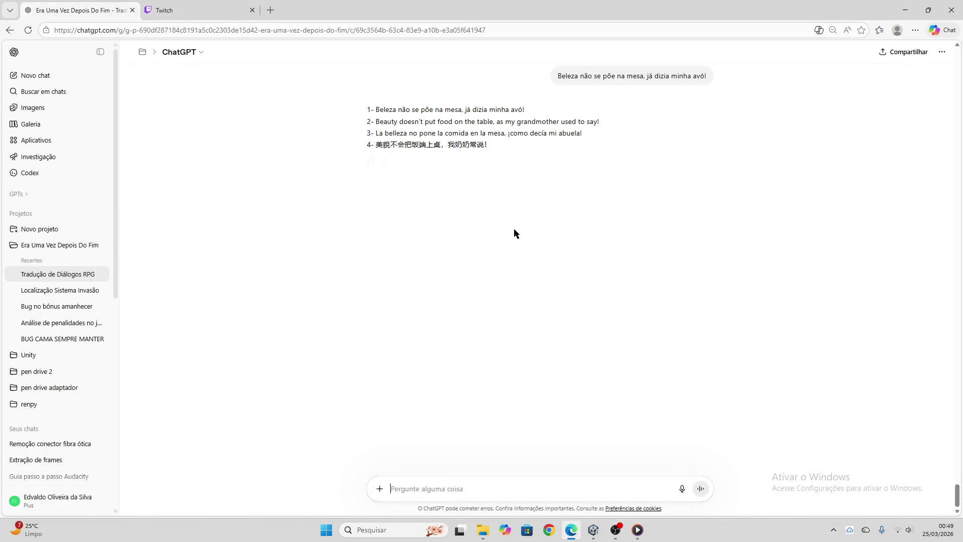
left_click(372, 166)
- Paste the translation block into the Colar bloco field of falar_criatura_protegeprincipe_05
left_click(593, 530)
left_click(454, 369)
key("ctrl+v")
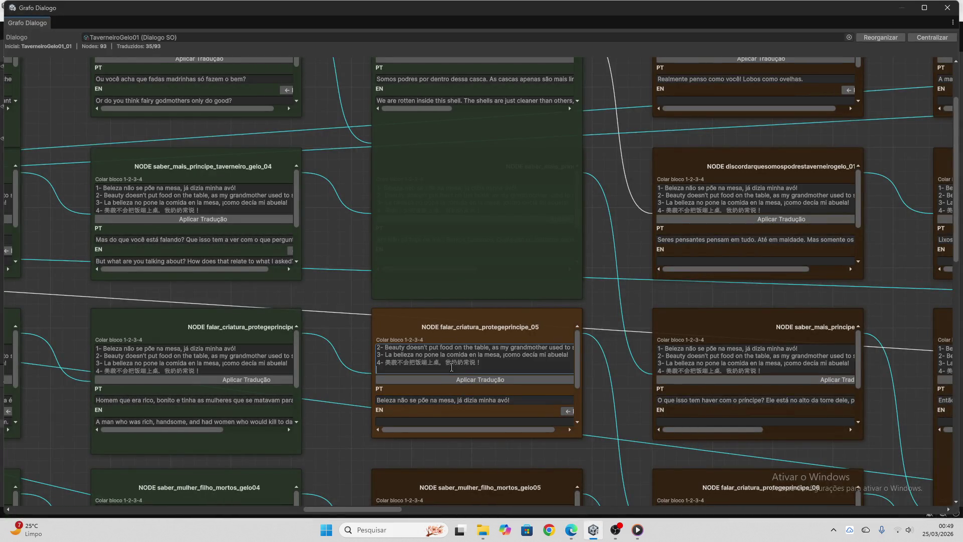
- Apply the translation to falar_criatura_protegeprincipe_05, reaching 36/93, and clear the paste field
left_click(460, 381)
key("ctrl+a")
key("BackSpace")
- Select the Portuguese line of saber_mulher_filho_mortos_gelo05 and bring ChatGPT back up
scroll(432, 357, "down", 3)
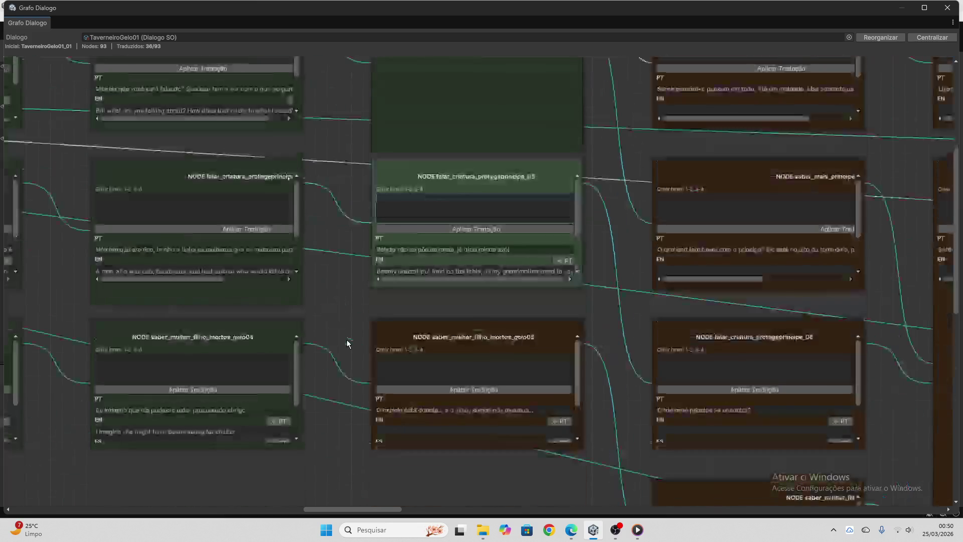
left_click(448, 350)
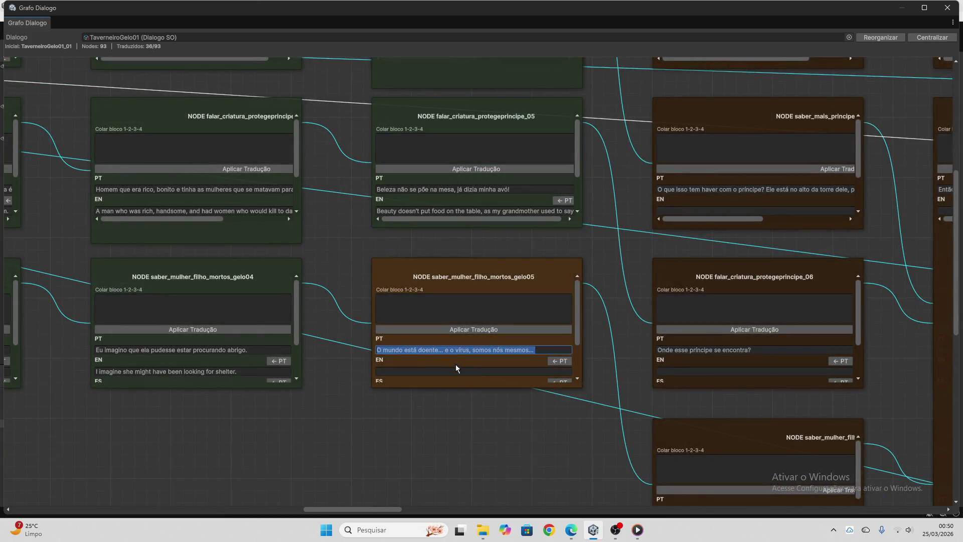
left_click(572, 530)
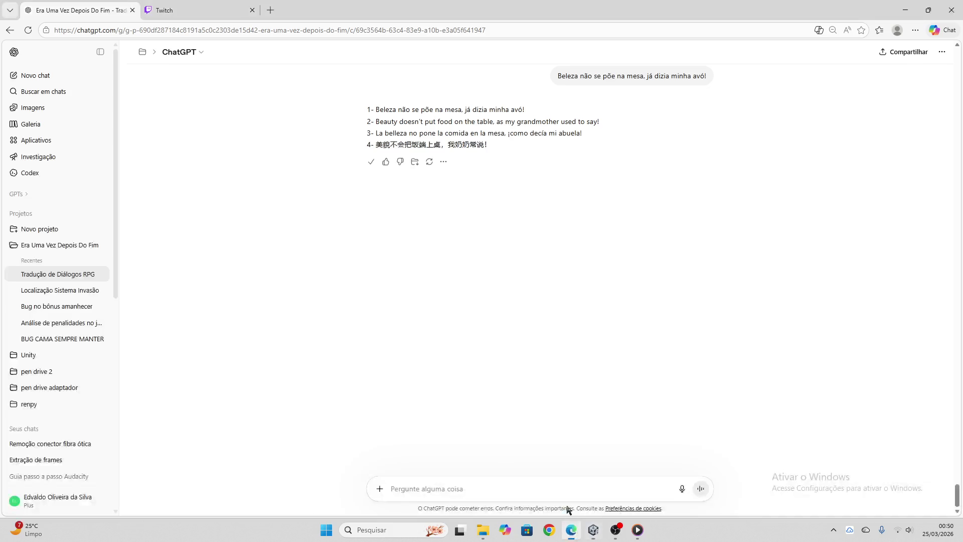
- Have ChatGPT translate 'O mundo está doente…' into PT/EN/ES/ZH and copy the reply
left_click(450, 493)
key("ctrl+v")
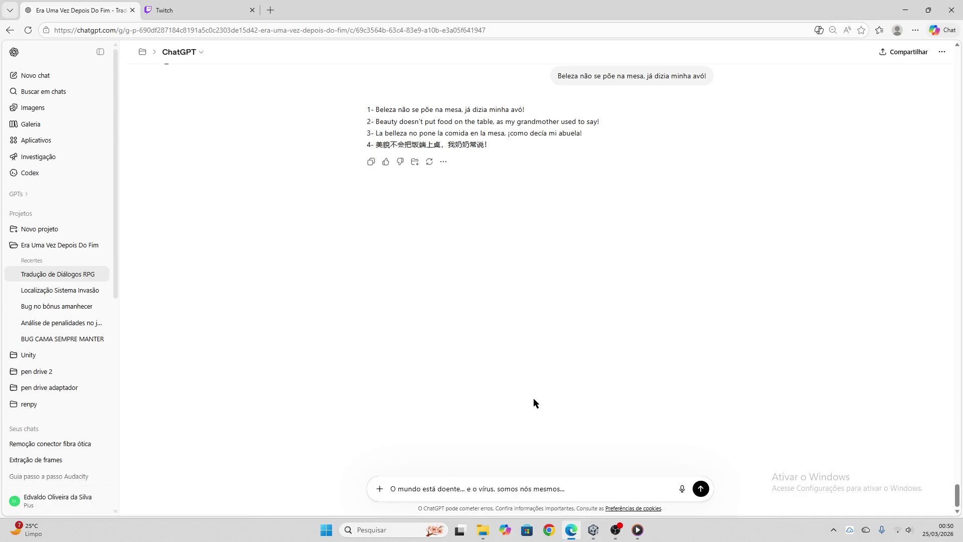
key("Return")
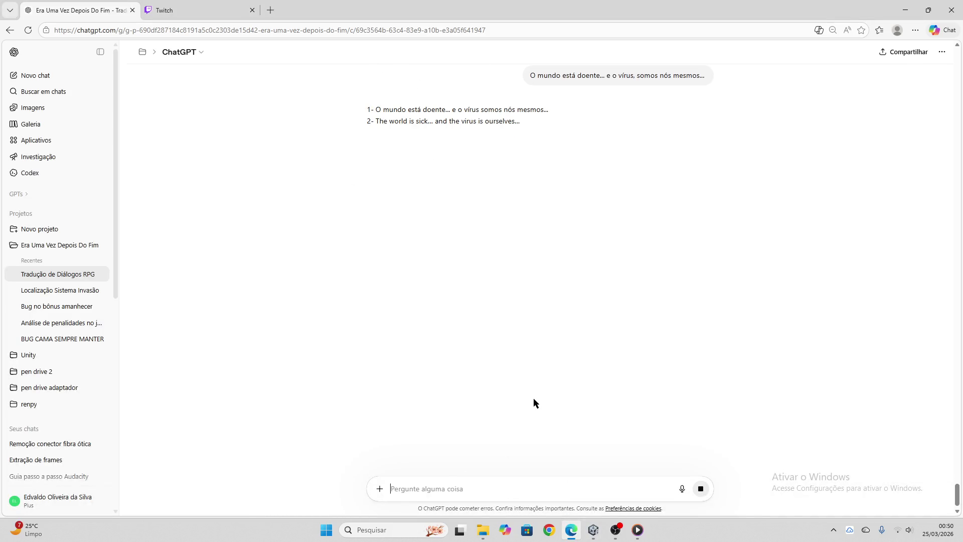
left_click(368, 164)
- Apply the block to saber_mulher_filho_mortos_gelo05 (37/93) and empty its paste box
left_click(593, 530)
left_click(435, 311)
key("ctrl+v")
left_click(442, 329)
left_click_drag(484, 324, 329, 277)
key("BackSpace")
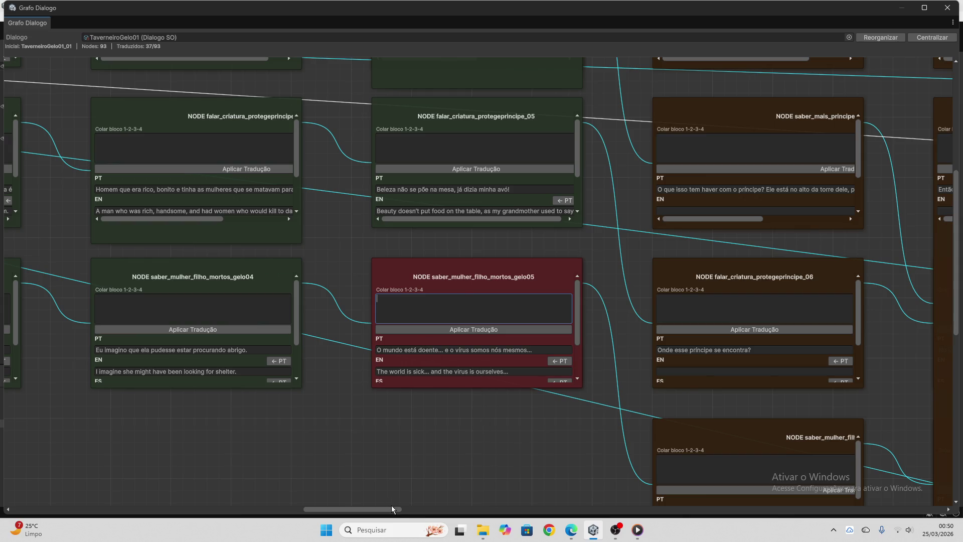
- Find concordarquesomospodresgelo01 in the graph, select its Portuguese line, and return to ChatGPT
scroll(457, 345, "down", 3)
left_click_drag(387, 507, 434, 505)
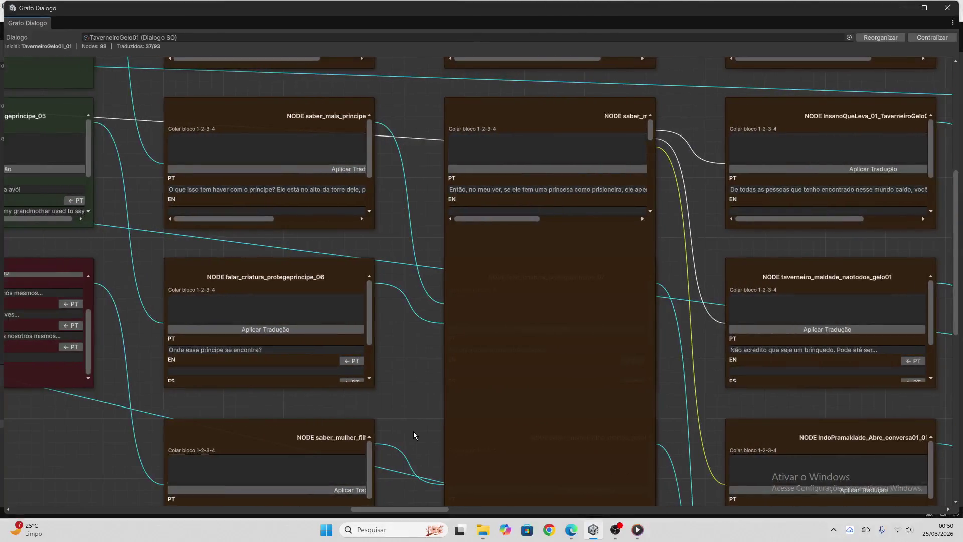
scroll(414, 418, "up", 5)
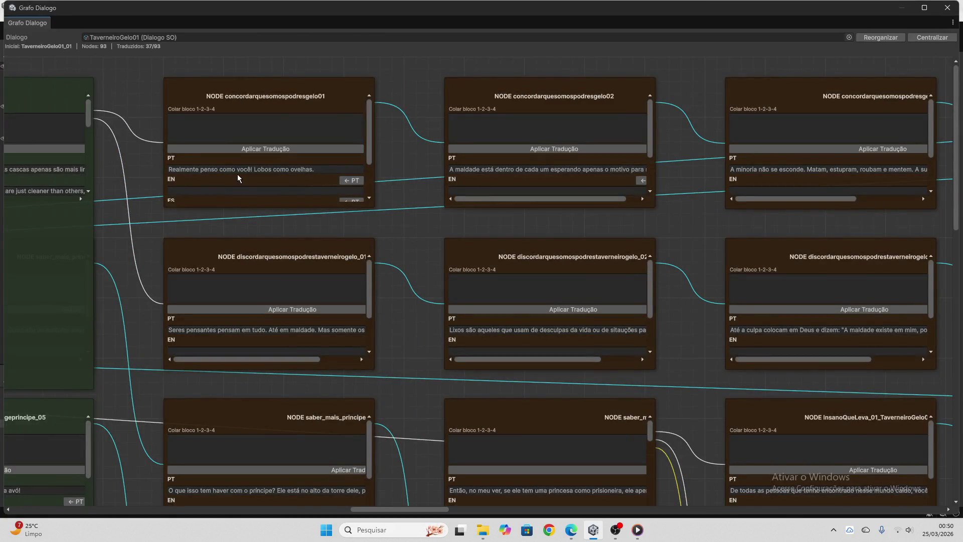
left_click(235, 169)
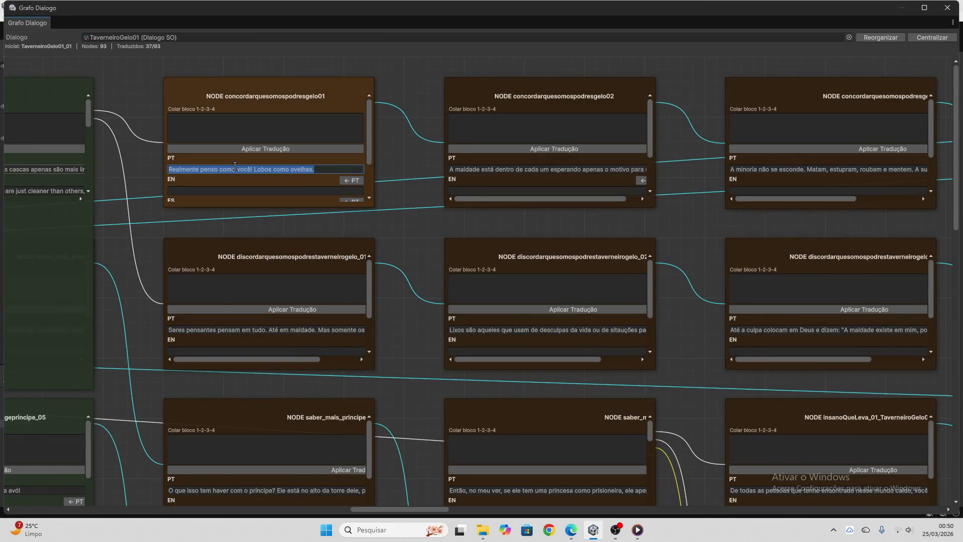
left_click(571, 530)
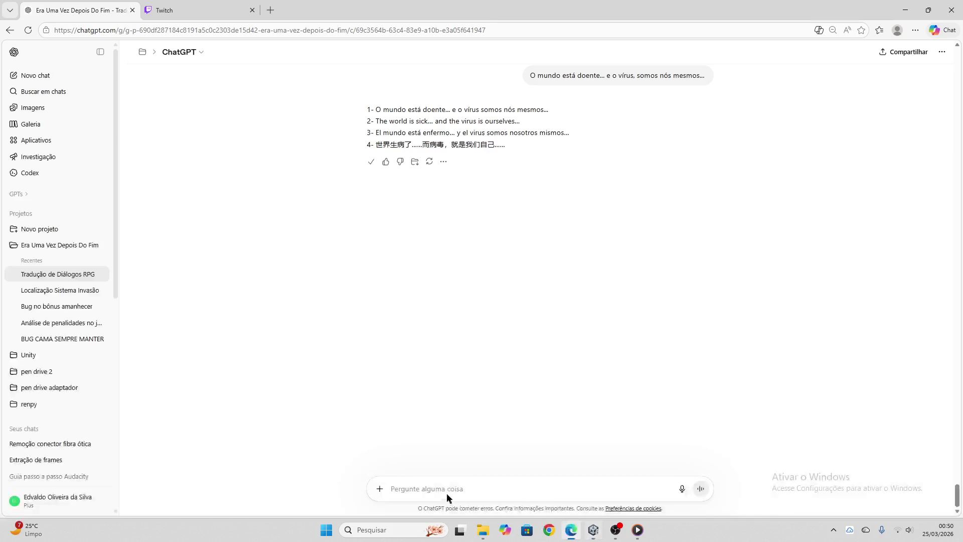
- Translate 'Realmente penso como você! Lobos como ovelhas.' into four languages and copy the reply
key("ctrl+v")
key("Return")
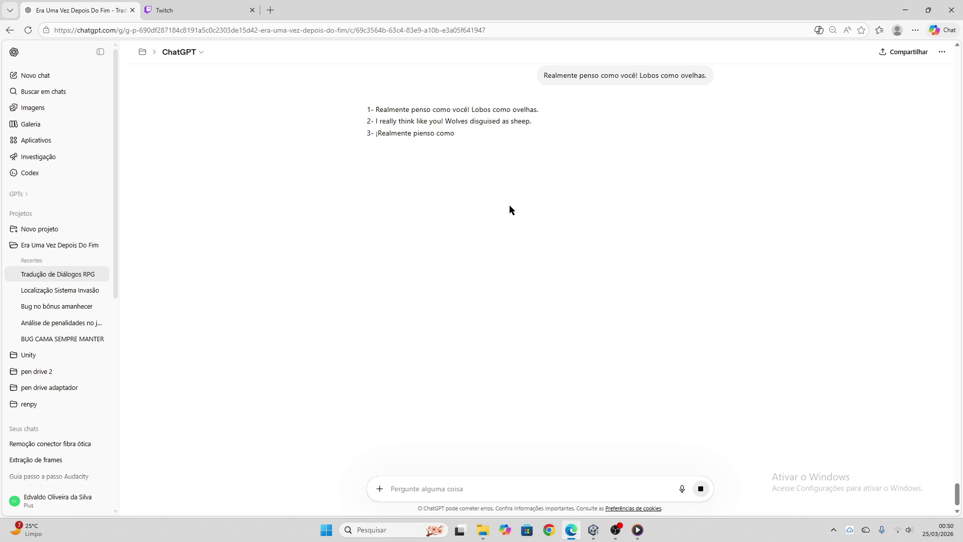
left_click(371, 162)
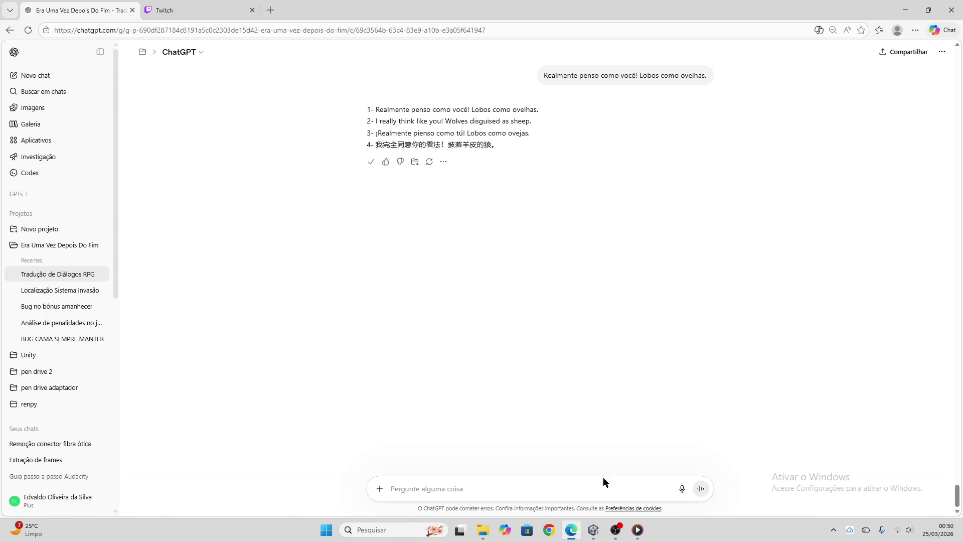
left_click(594, 530)
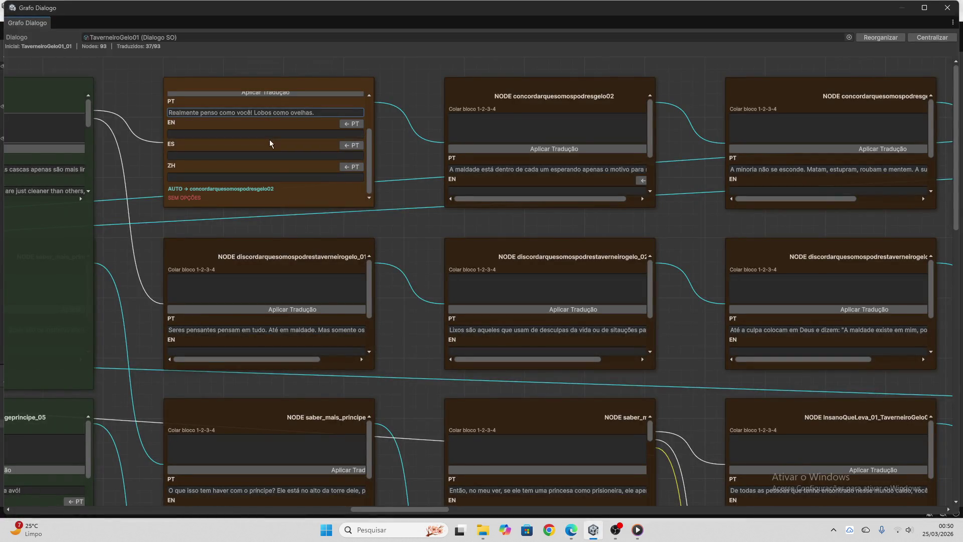
- Apply the 'Lobos como ovelhas' block to concordarquesomospodresgelo01, reaching 38/93, and clear the box
scroll(270, 140, "up", 2)
left_click(272, 108)
key("ctrl+v")
left_click(275, 122)
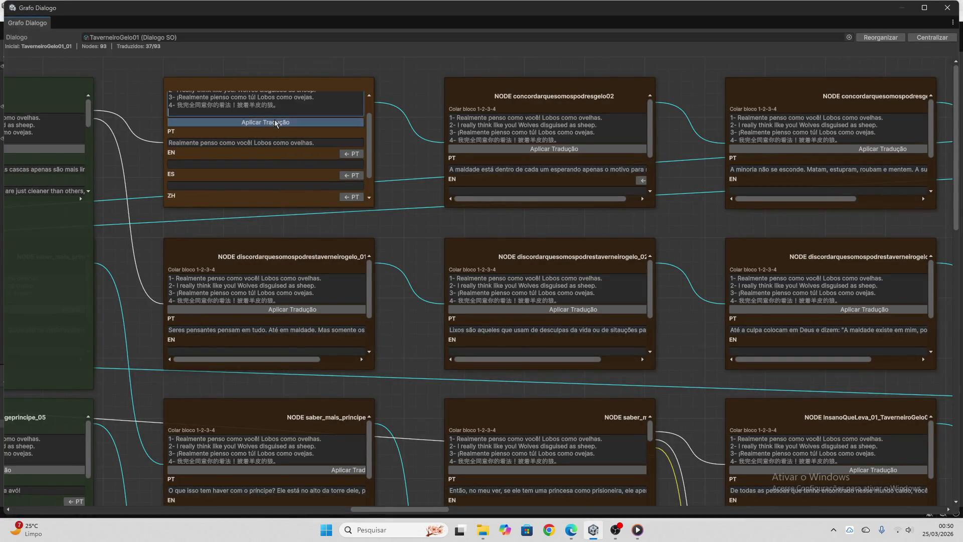
key("BackSpace")
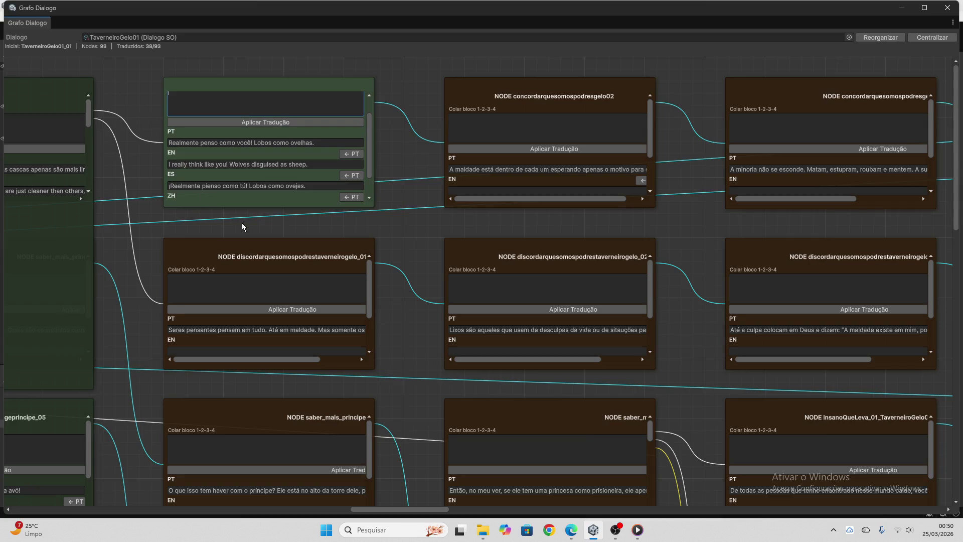
- Copy the Portuguese line of discordarquesomospodrestaverneirogelo_01 into ChatGPT's input
scroll(140, 224, "down", 3)
left_click(202, 241)
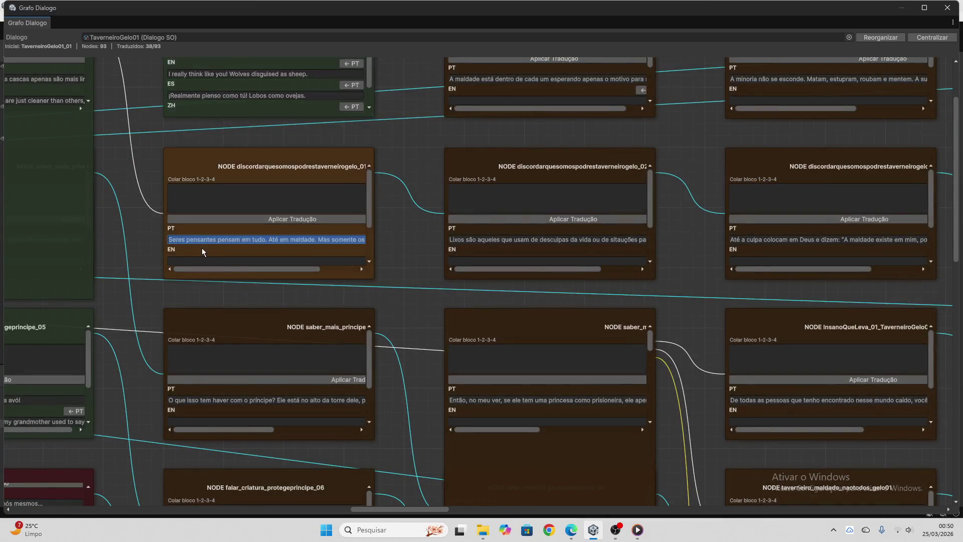
key("ctrl+c")
left_click(571, 529)
left_click(467, 488)
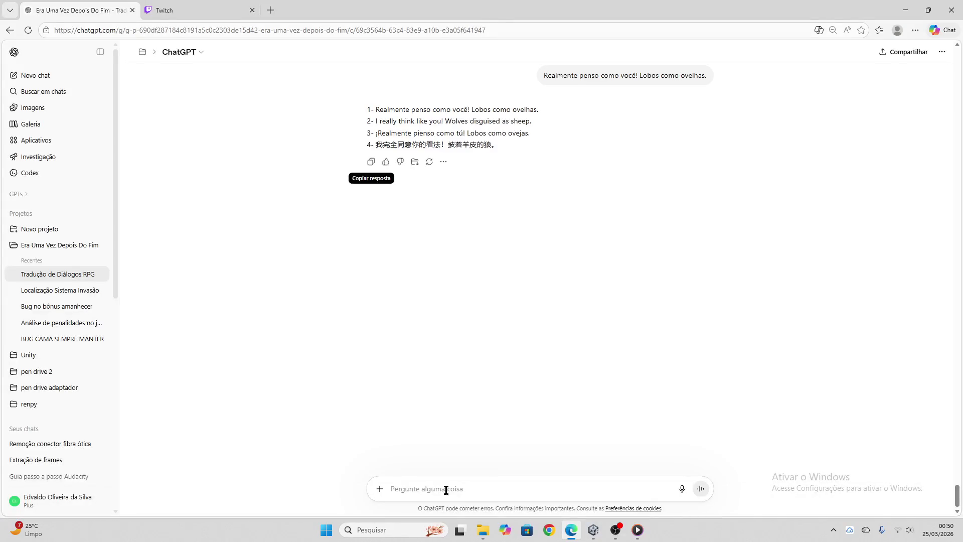
- Translate the 'Seres pensantes' line and apply it to discordarquesomospodrestaverneirogelo_01 (39/93)
key("ctrl+v")
key("Return")
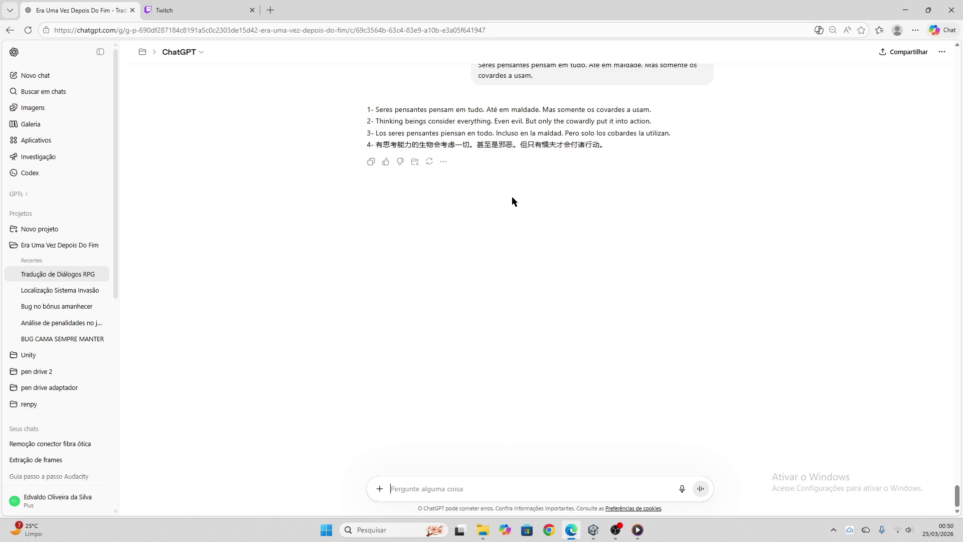
left_click(371, 161)
left_click(594, 530)
left_click(270, 205)
left_click(269, 198)
key("ctrl+v")
left_click(265, 220)
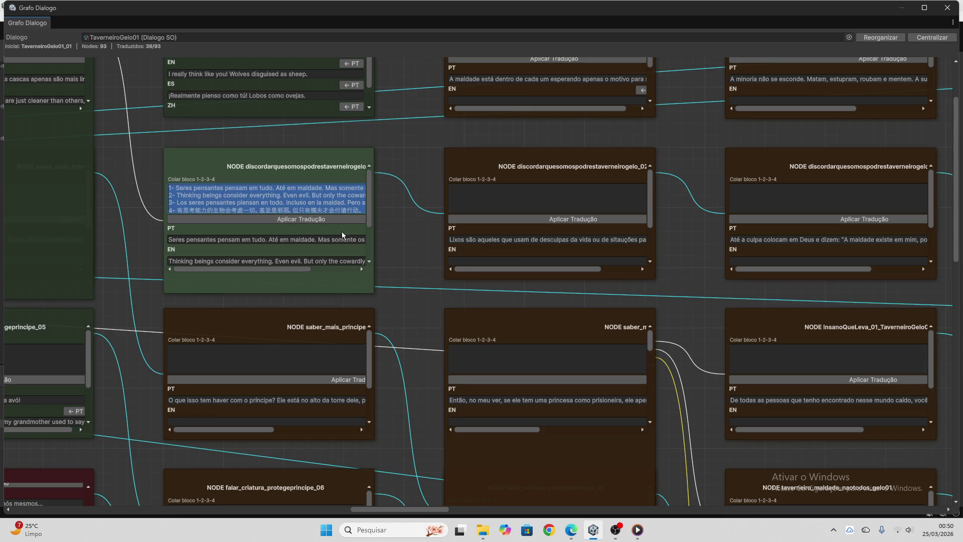
- Send saber_mais_principe's Portuguese question to ChatGPT for translation
scroll(297, 238, "down", 3)
scroll(360, 267, "down", 4)
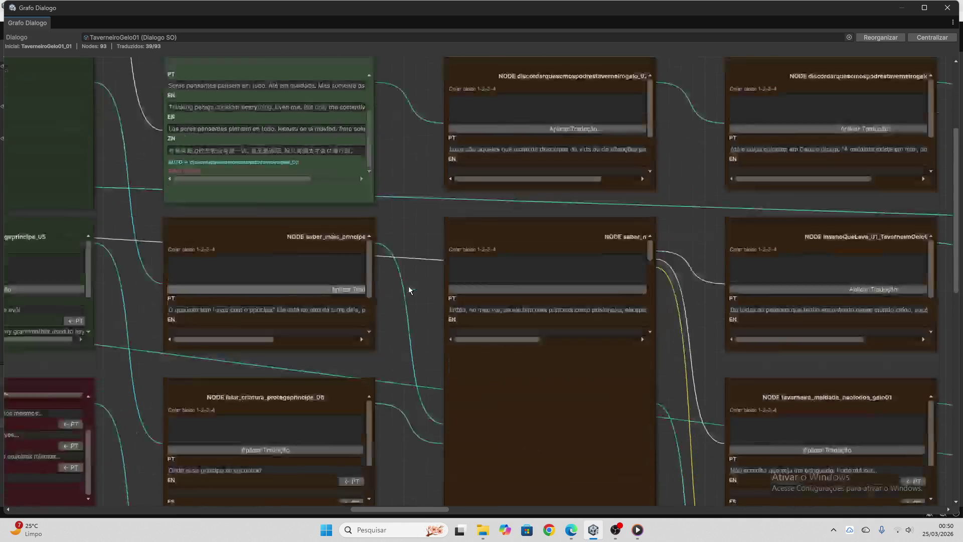
left_click(324, 280)
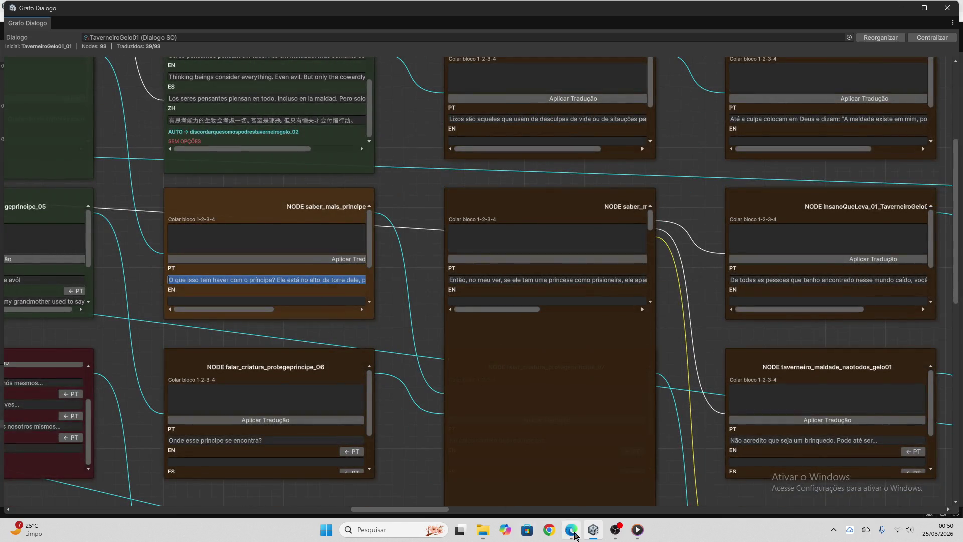
key("alt+Tab")
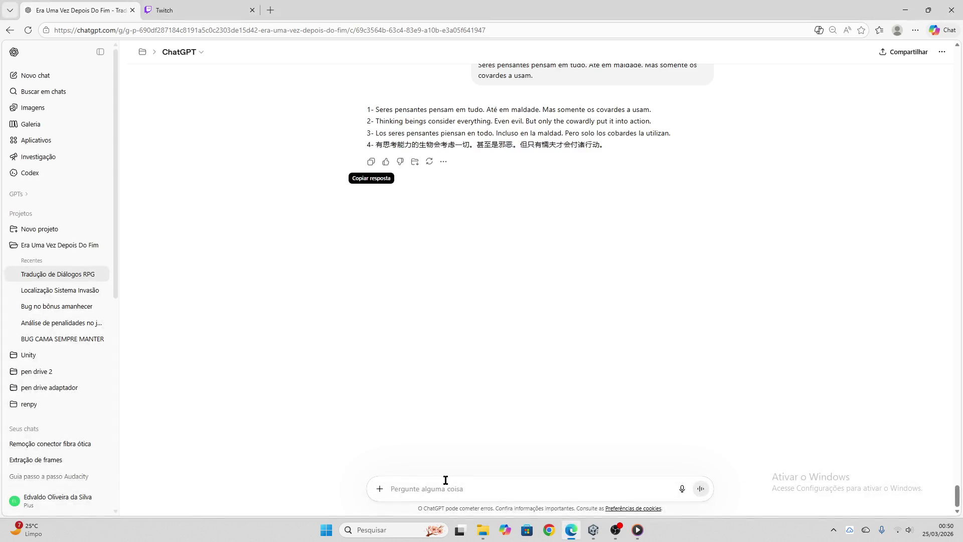
left_click(446, 480)
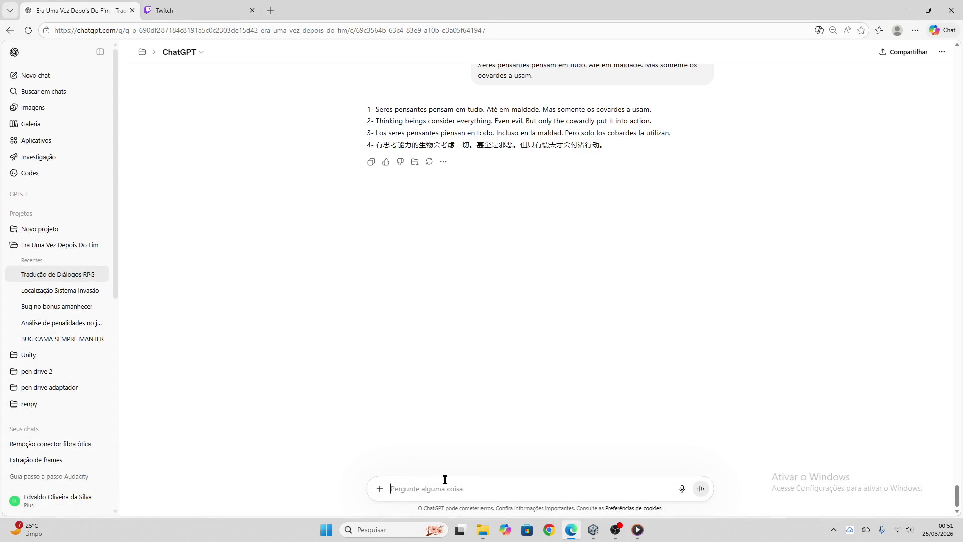
key("ctrl+v")
key("Return")
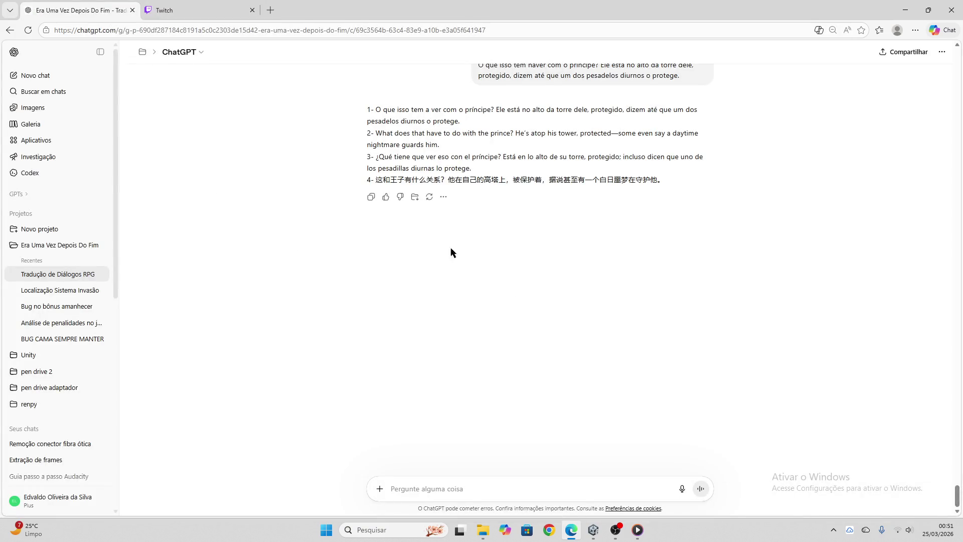
- Restart the media player track, then paste ChatGPT's 'príncipe' translation into saber_mais_principe's block
left_click(638, 530)
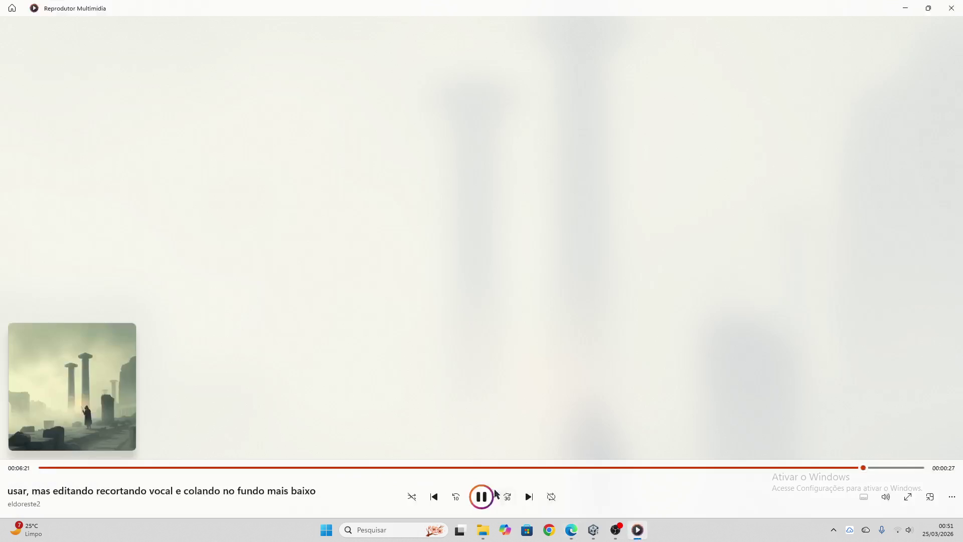
left_click_drag(465, 469, 59, 469)
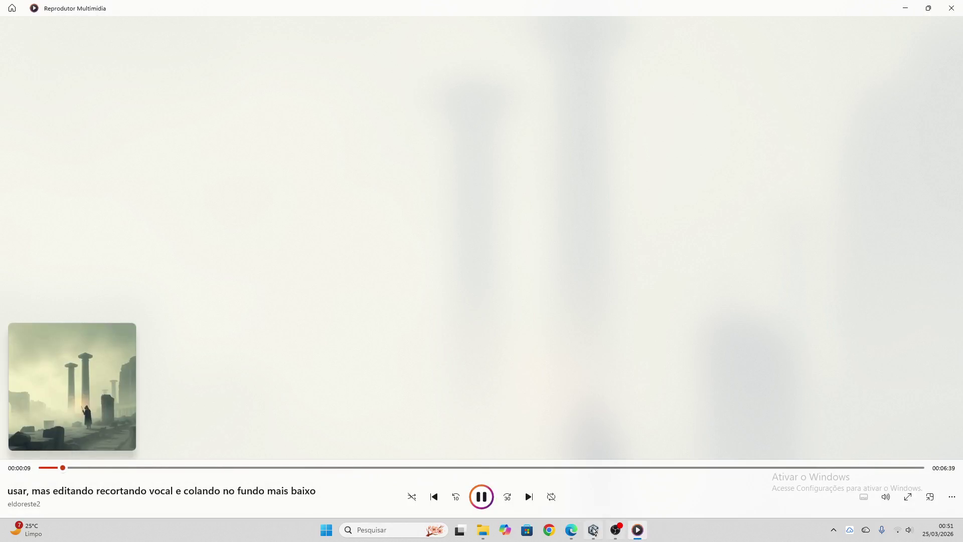
left_click(571, 530)
left_click(371, 196)
left_click(593, 529)
left_click(240, 237)
key("ctrl+v")
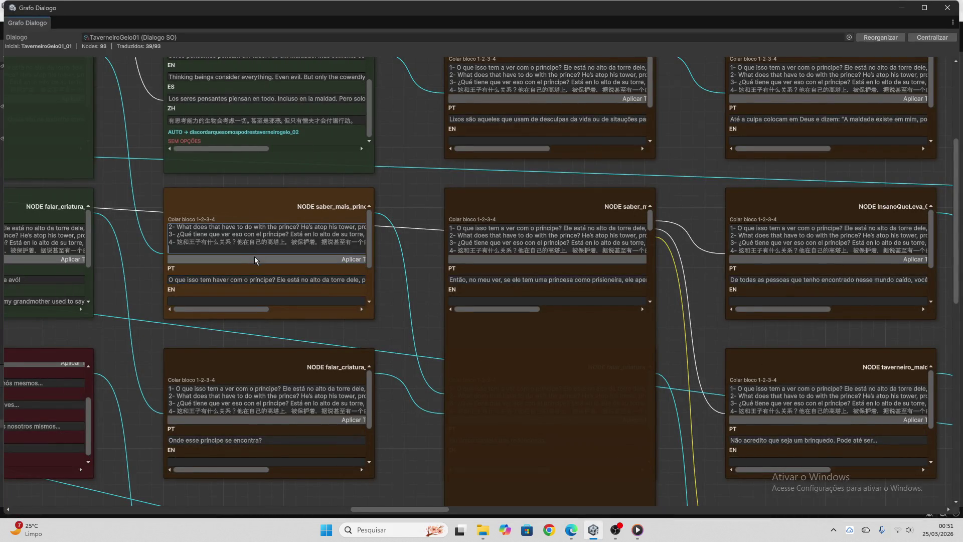
- Apply the translation to saber_mais_principe and select the line 'Onde esse príncipe se encontra?'
left_click(255, 257)
left_click(291, 245)
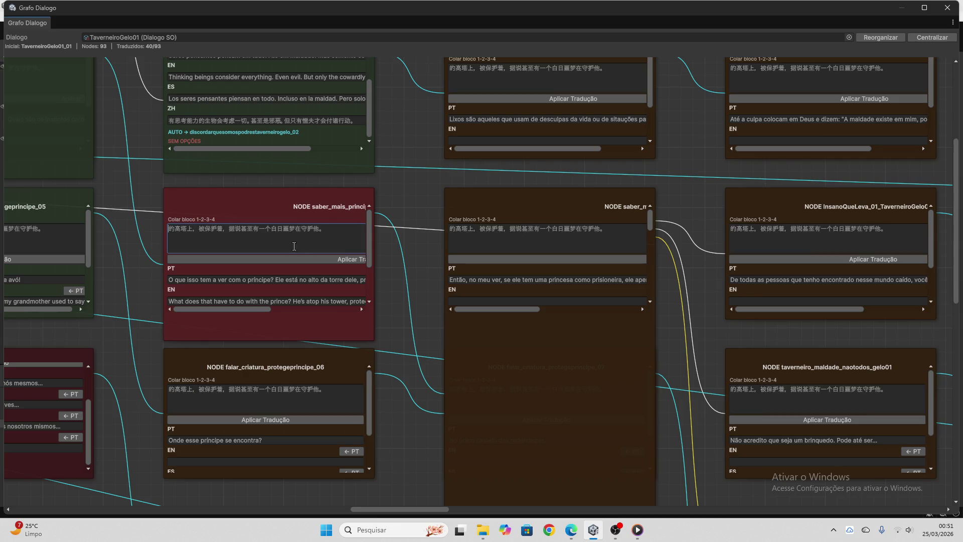
scroll(306, 281, "down", 3)
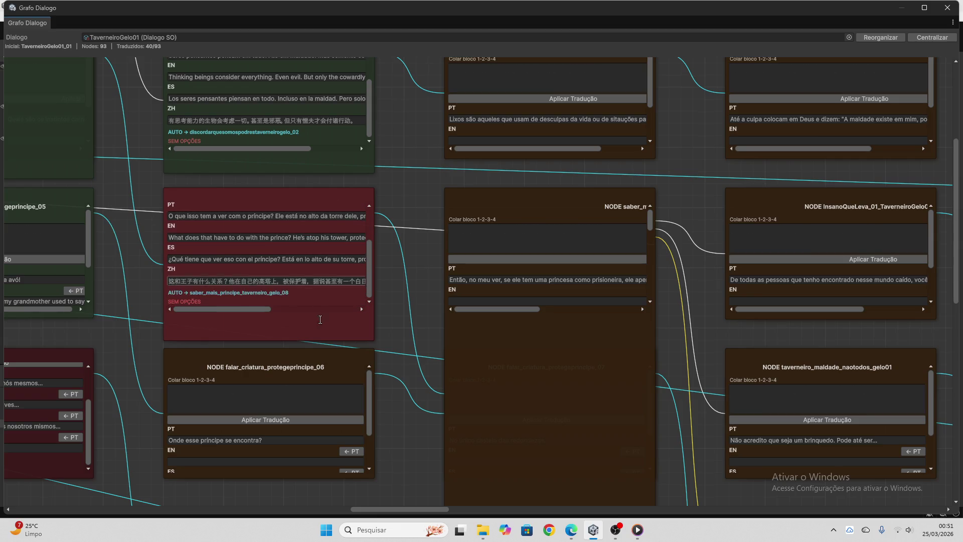
left_click(287, 437)
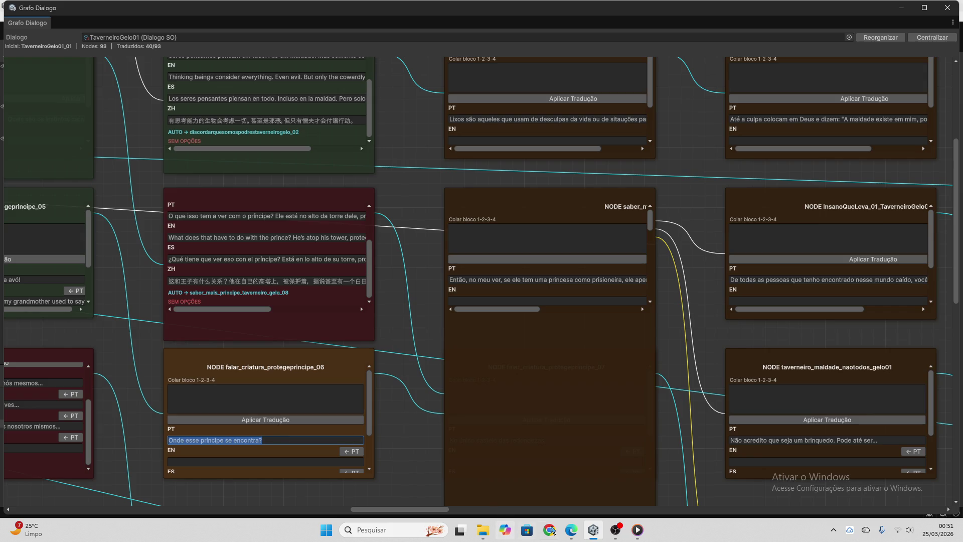
left_click(571, 530)
- Have ChatGPT translate 'Onde esse príncipe se encontra?' into four languages and copy the reply
key("ctrl+v")
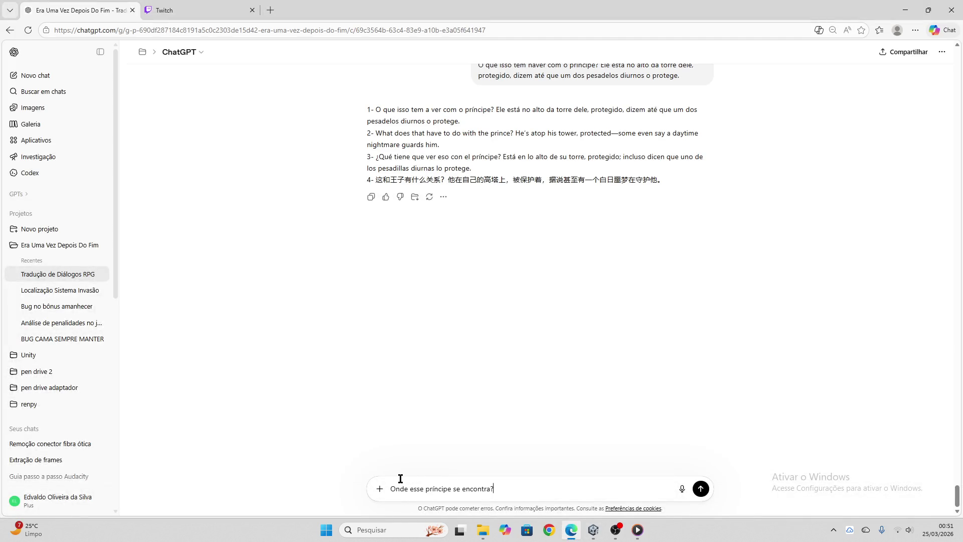
key("Return")
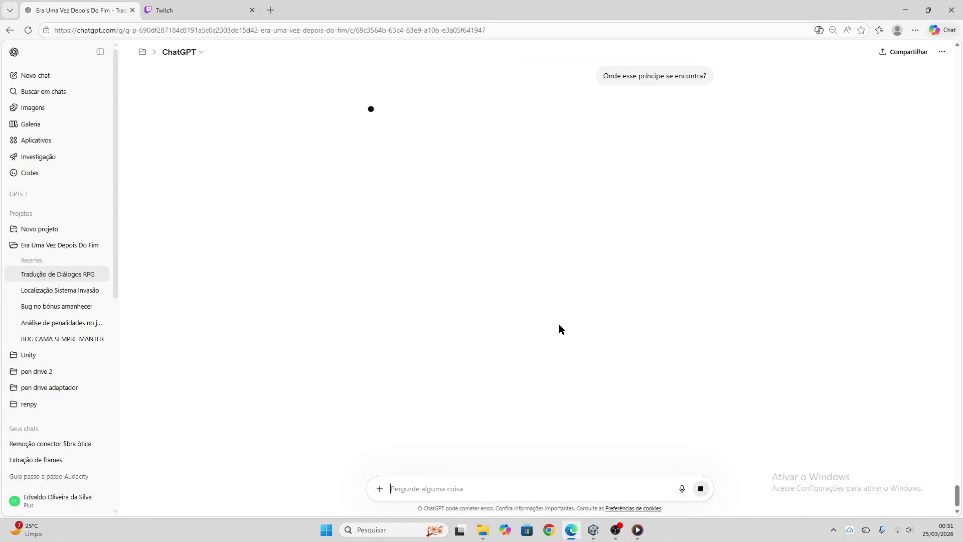
left_click(195, 5)
key("ctrl+Tab")
left_click(372, 161)
- Apply the block to falar_criatura_protegeprincipe_08, reaching 41/93 translated
key("alt+Tab")
left_click(269, 404)
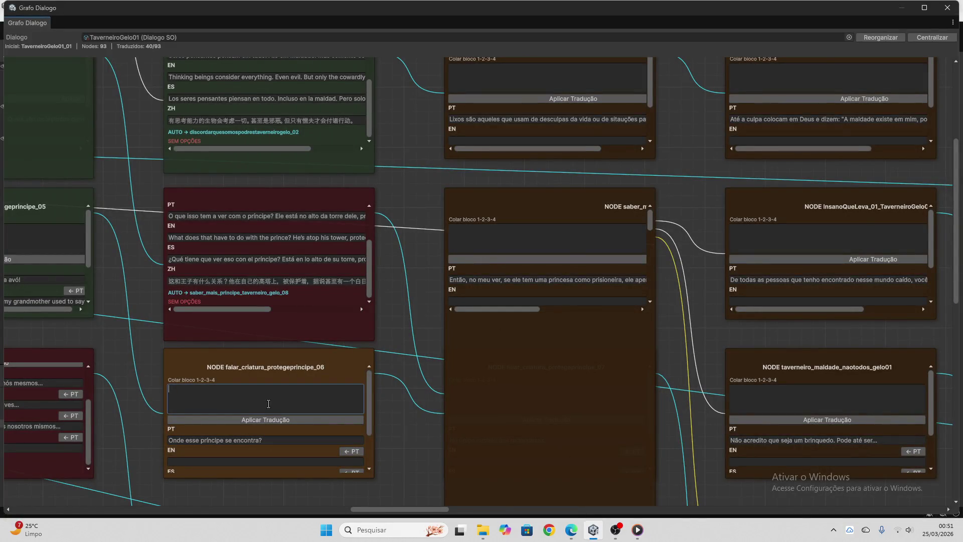
key("ctrl+v")
left_click(269, 422)
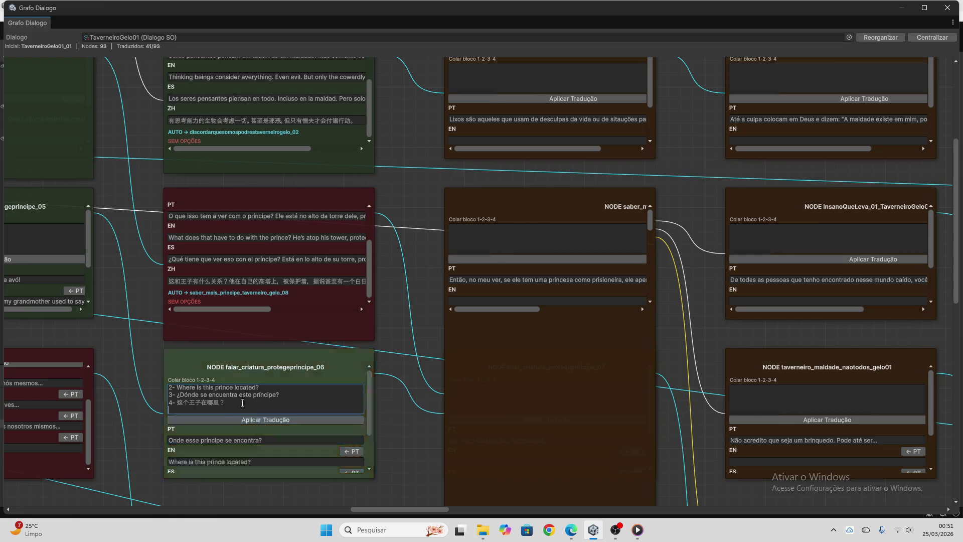
scroll(279, 418, "down", 3)
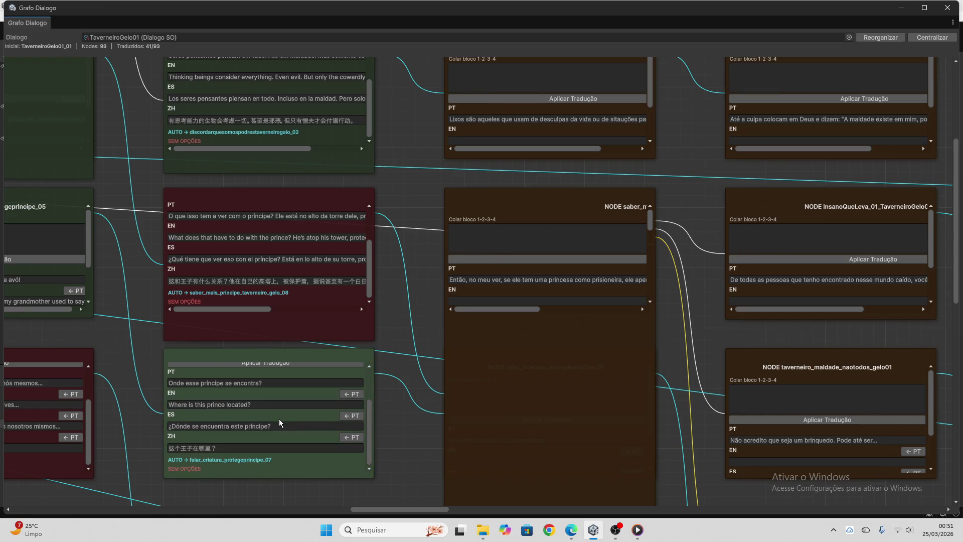
scroll(405, 439, "down", 1)
scroll(405, 438, "down", 9)
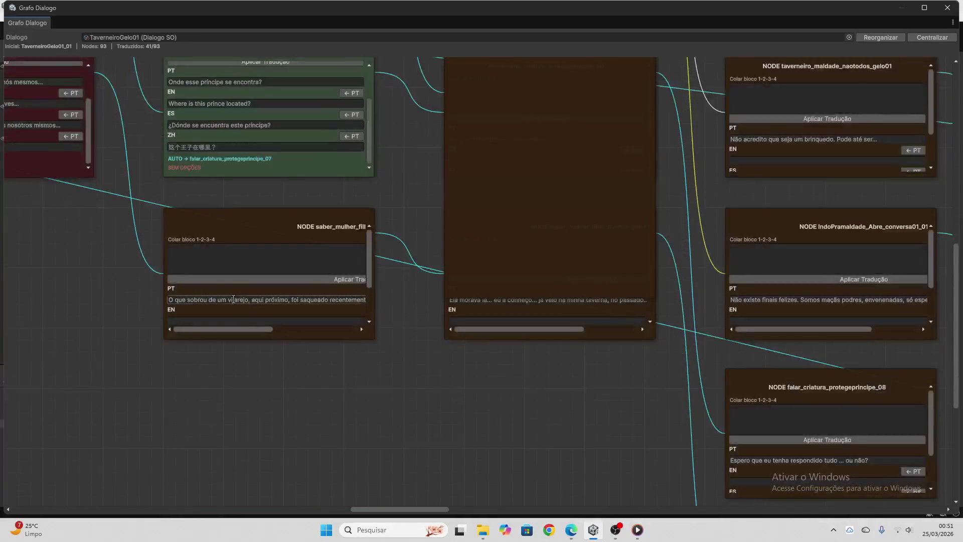
left_click(571, 530)
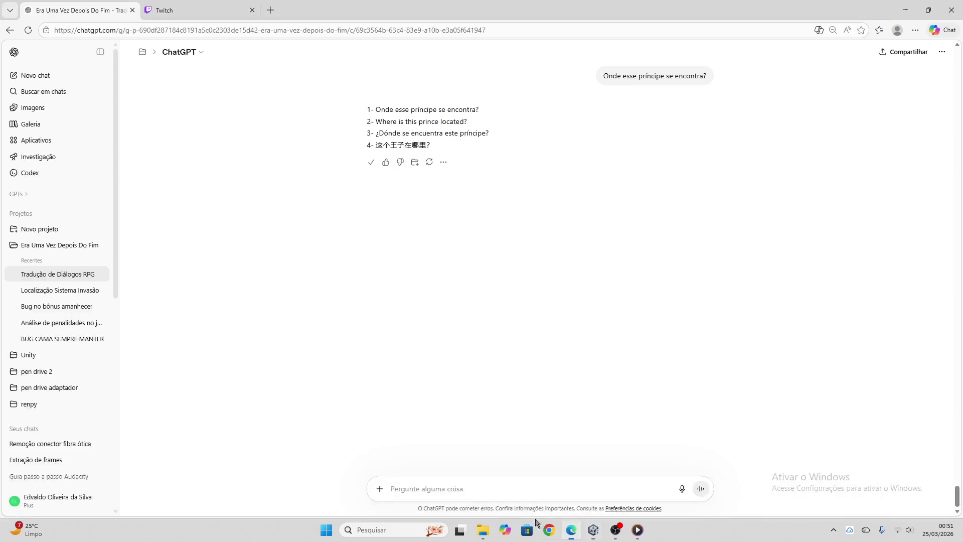
- Translate 'O que sobrou de um vilarejo…' into PT/EN/ES/ZH in ChatGPT and copy it
left_click(431, 483)
key("ctrl+v")
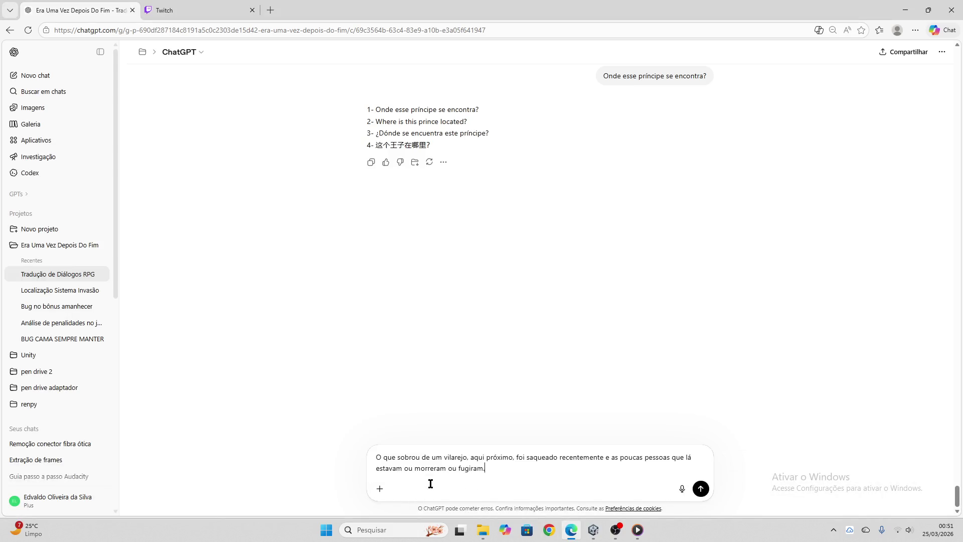
key("Return")
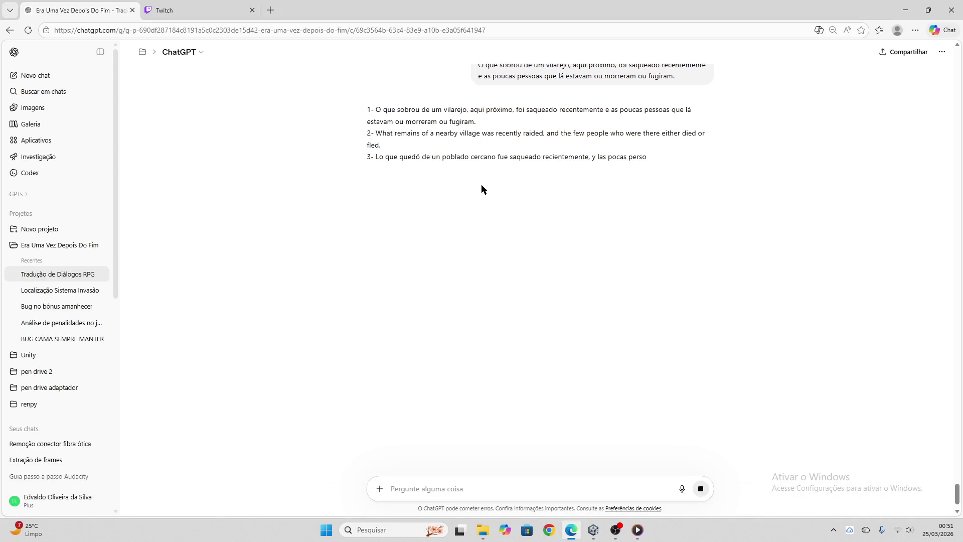
left_click(372, 198)
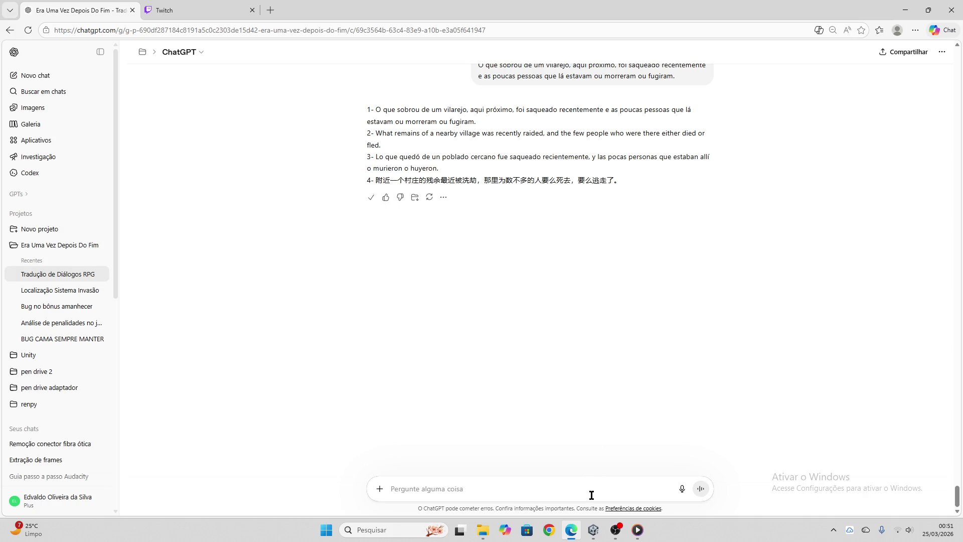
- Apply the raided-village translation block to its node, reaching 42/93
left_click(593, 530)
left_click(275, 256)
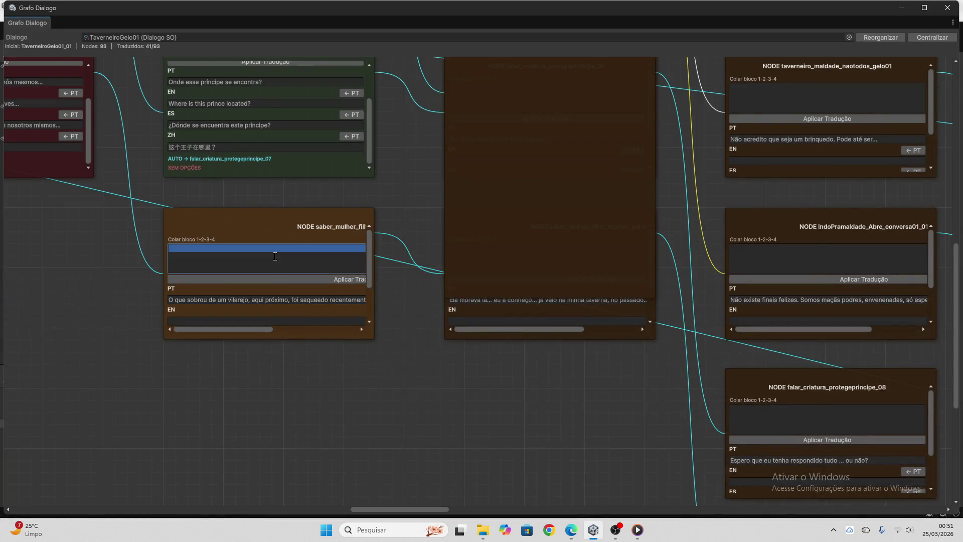
key("ctrl+v")
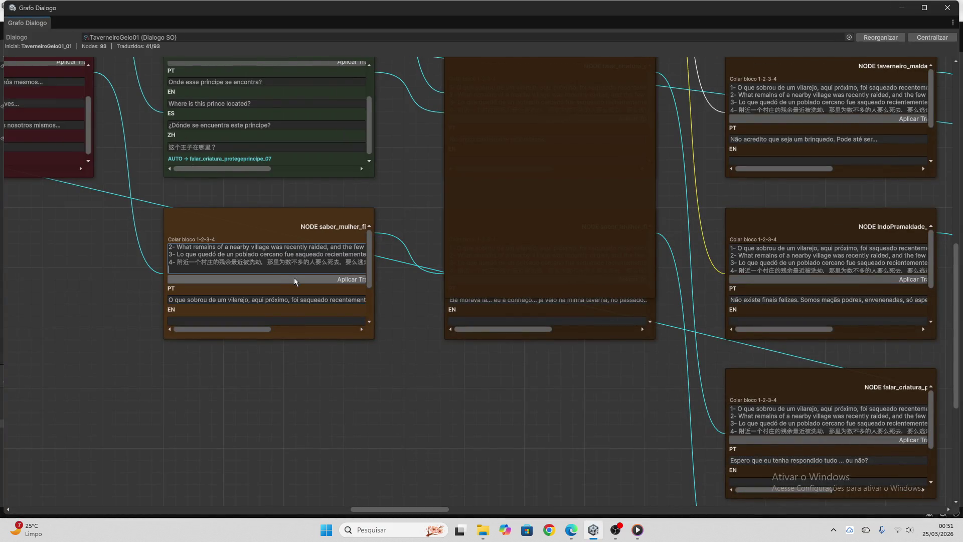
left_click(294, 278)
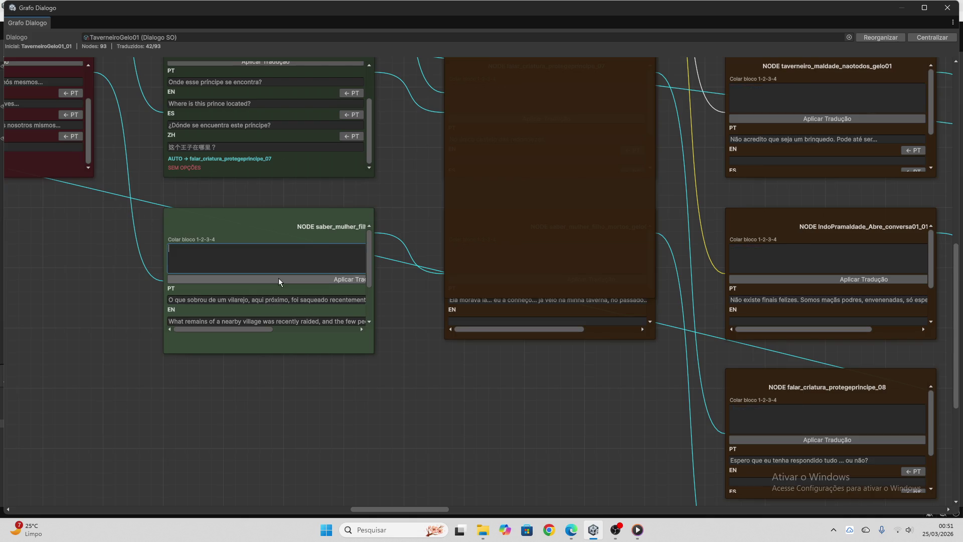
- Locate the next node and select its Portuguese line for ChatGPT
scroll(279, 278, "down", 3)
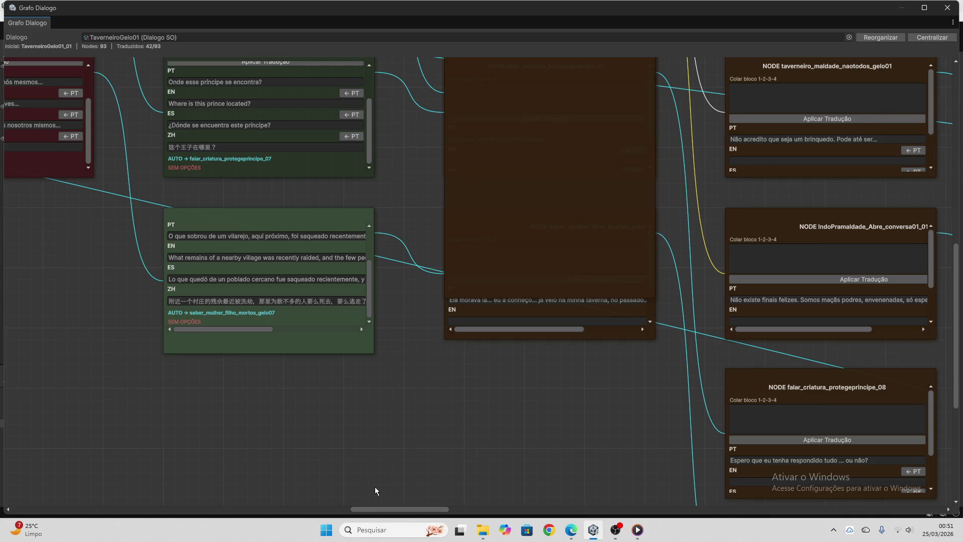
scroll(385, 509, "right", 5)
scroll(326, 446, "up", 3)
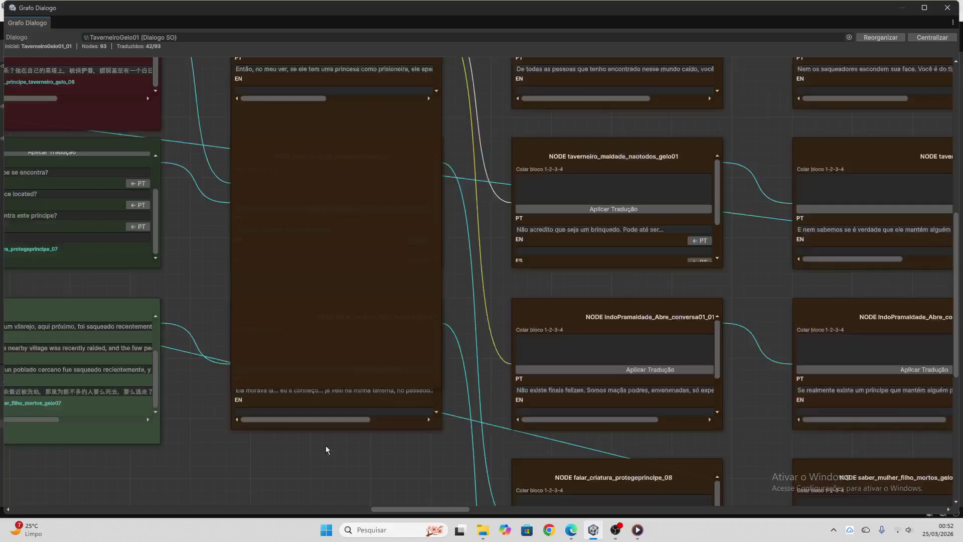
scroll(213, 369, "up", 10)
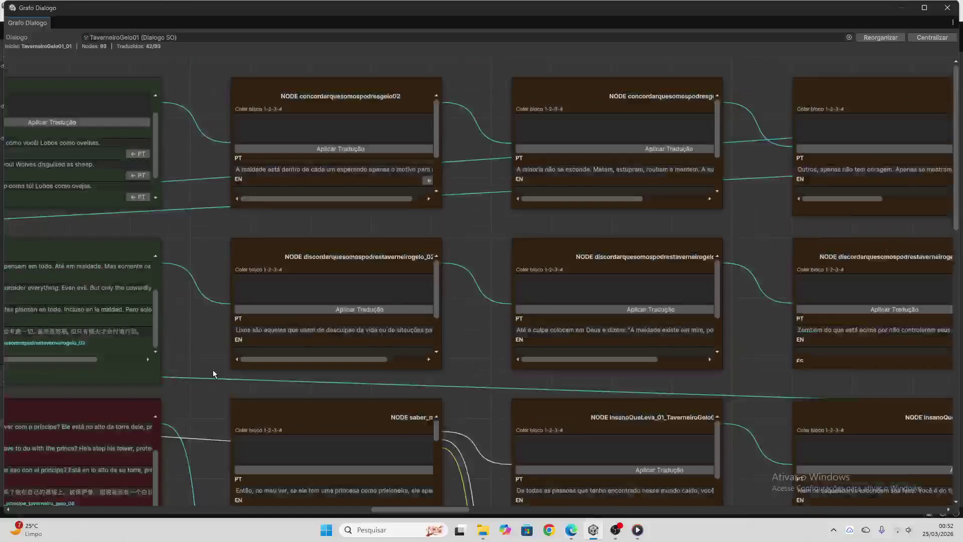
left_click(283, 169)
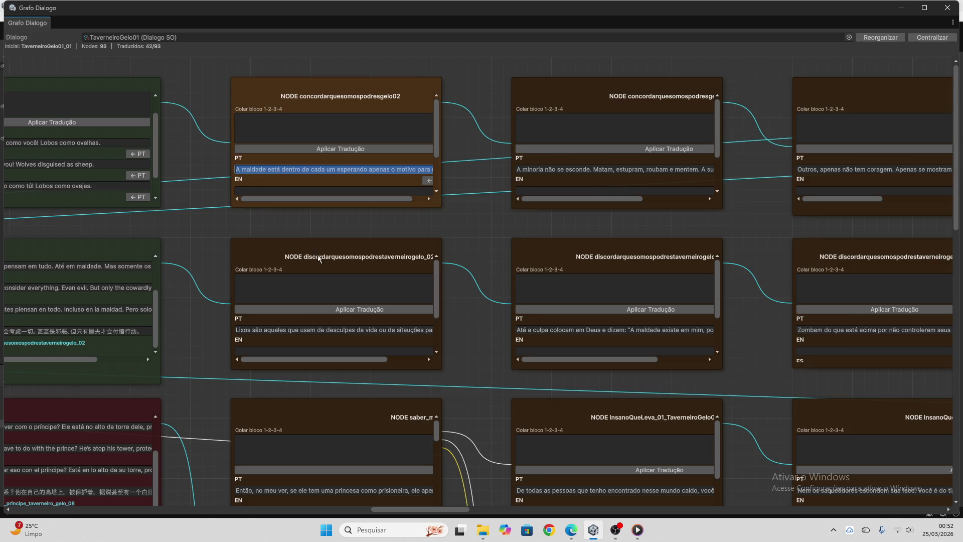
scroll(178, 359, "down", 5)
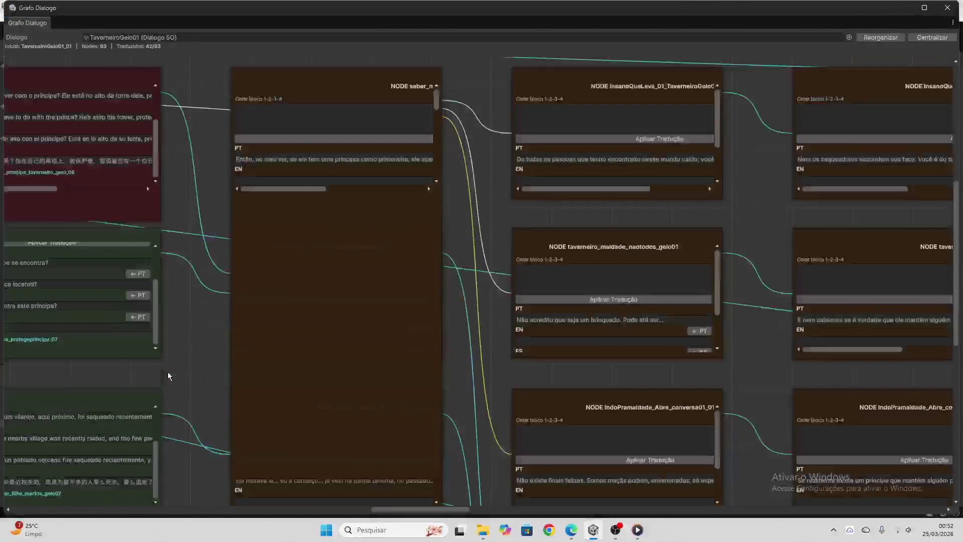
scroll(173, 374, "up", 5)
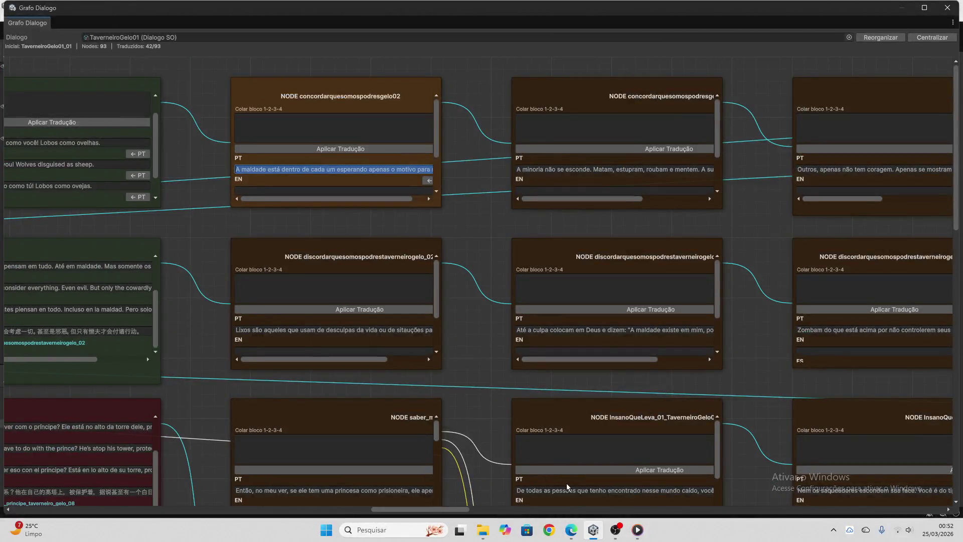
left_click(571, 529)
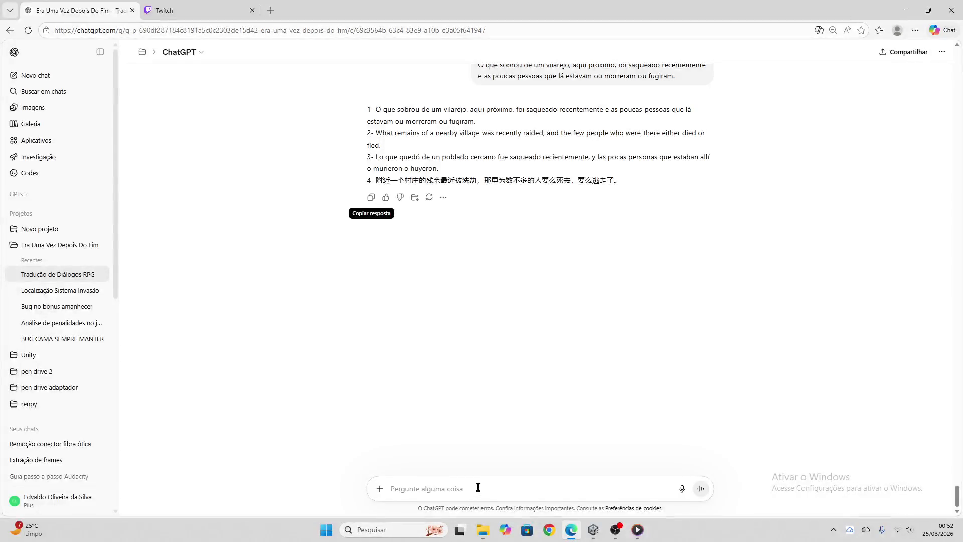
- Translate the evil-within-us line in ChatGPT and apply it to the top node
left_click(491, 488)
key("ctrl+v")
key("Return")
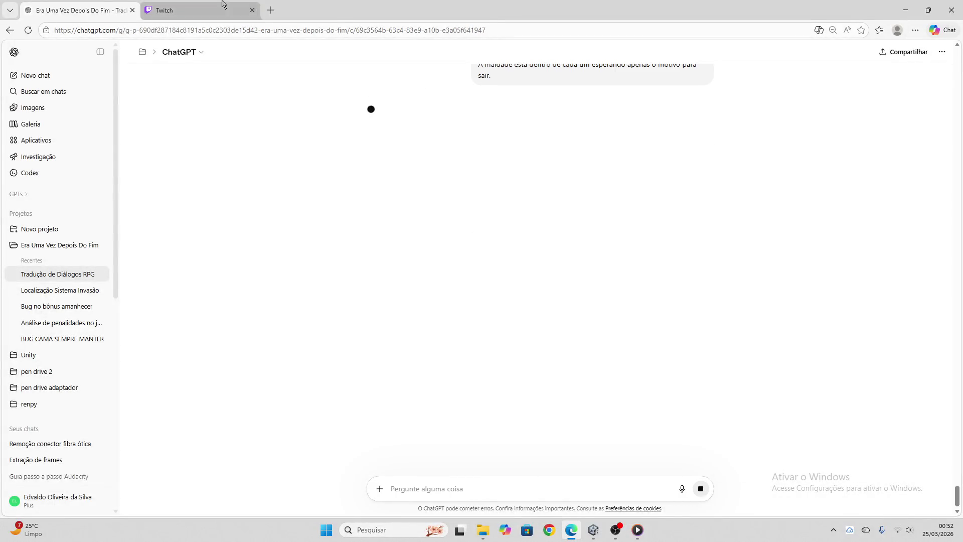
left_click(221, 9)
left_click(96, 11)
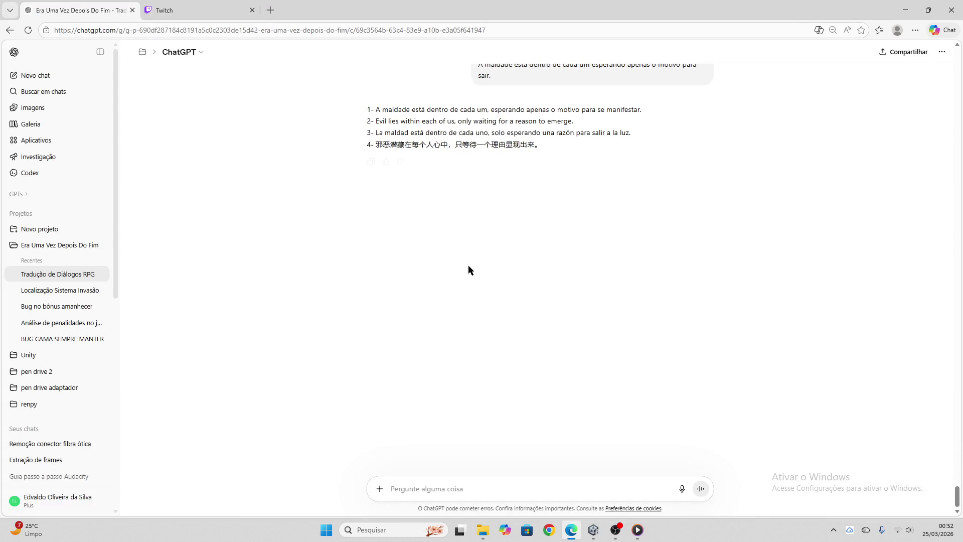
left_click(371, 161)
left_click(593, 530)
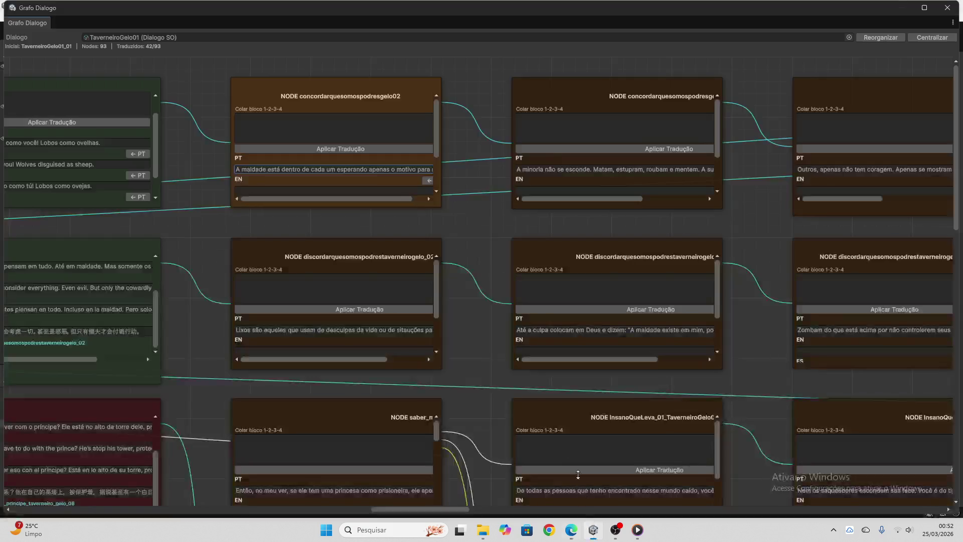
left_click(320, 125)
key("ctrl+v")
left_click(380, 148)
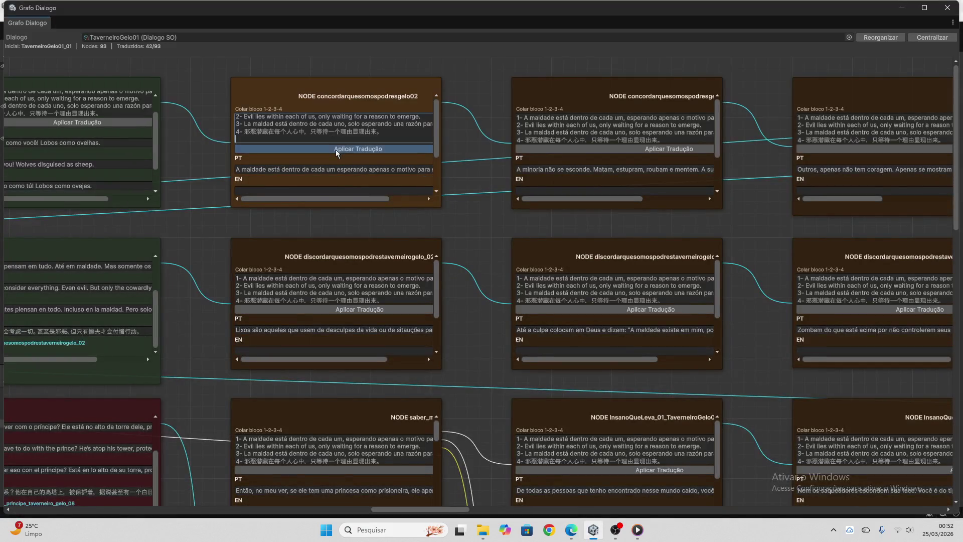
- Translate 'Lixos são aqueles…' and apply it to the middle node, reaching 44/93
key("ctrl+a")
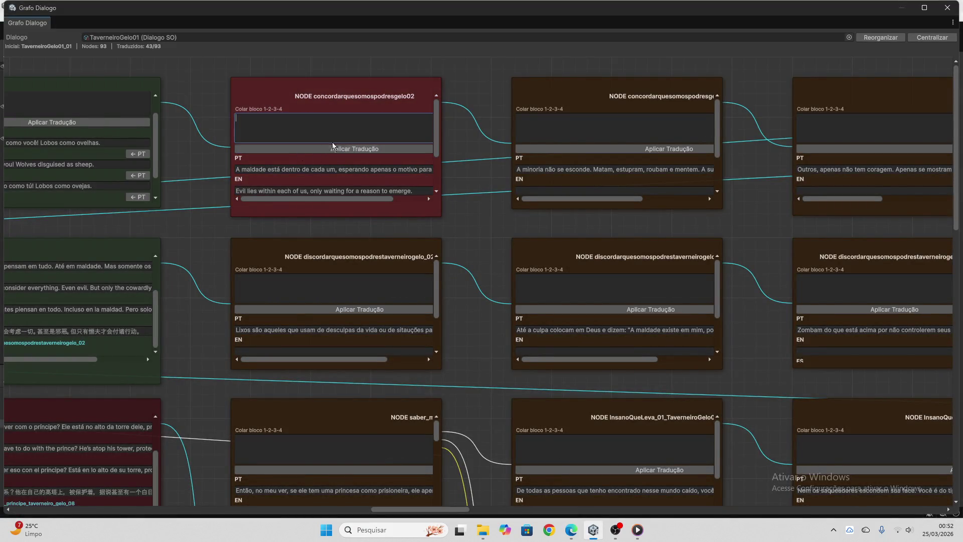
scroll(335, 142, "down", 3)
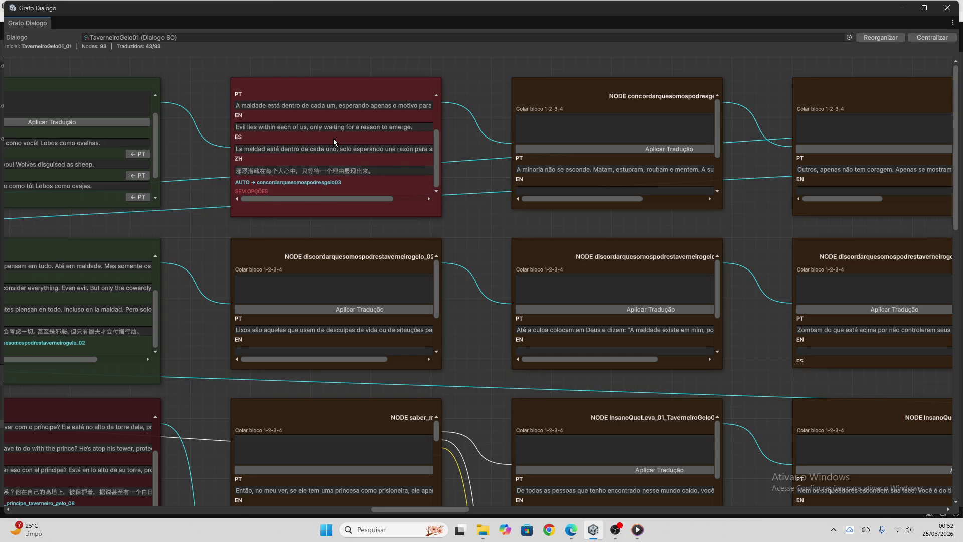
left_click(349, 331)
key("alt+Tab")
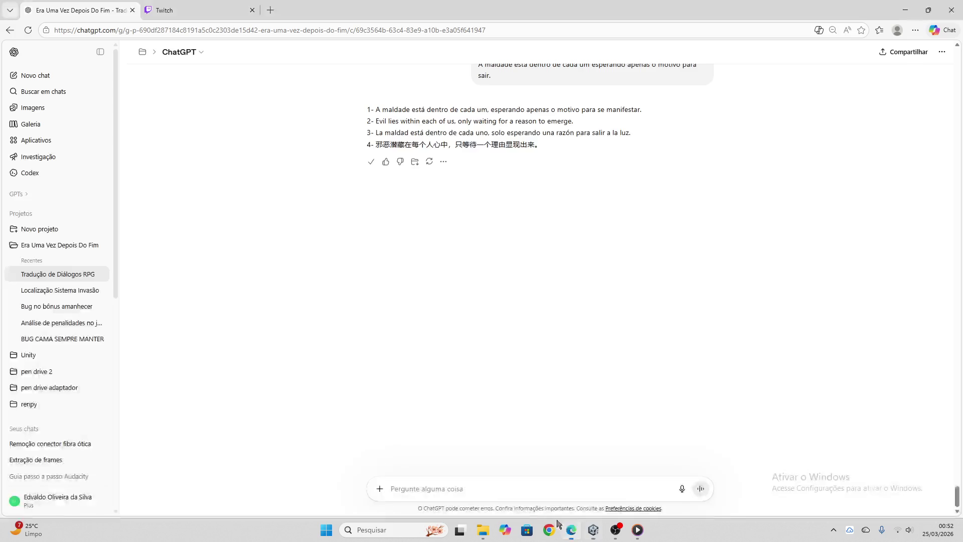
key("ctrl+v")
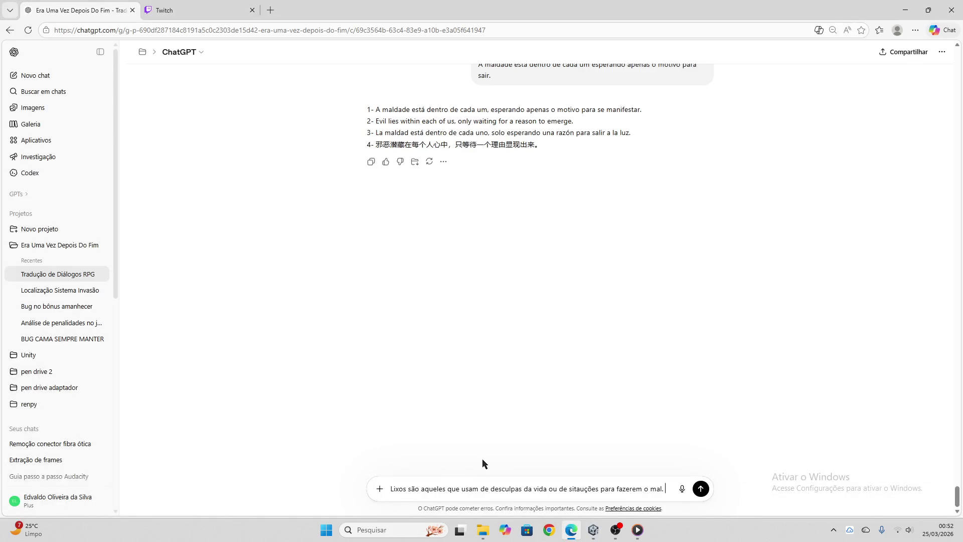
key("Return")
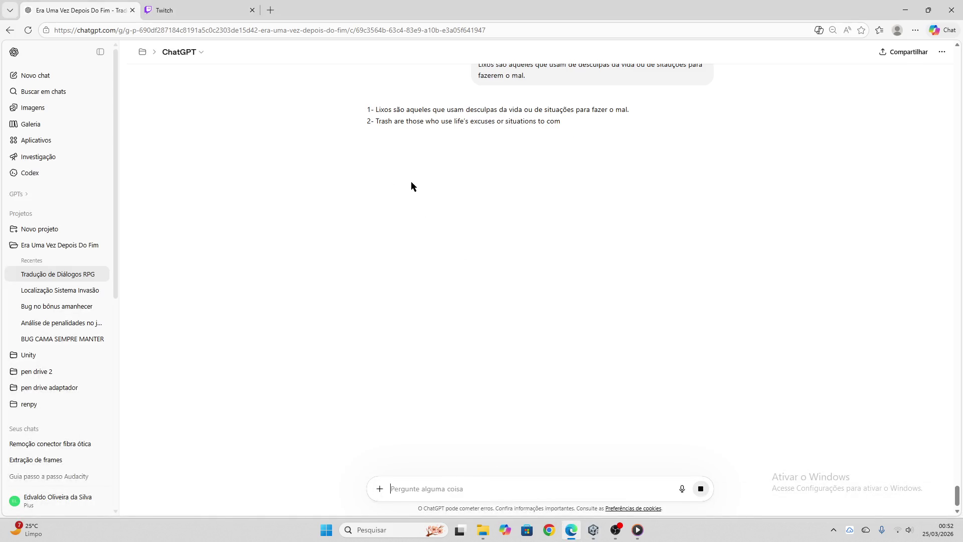
left_click(372, 162)
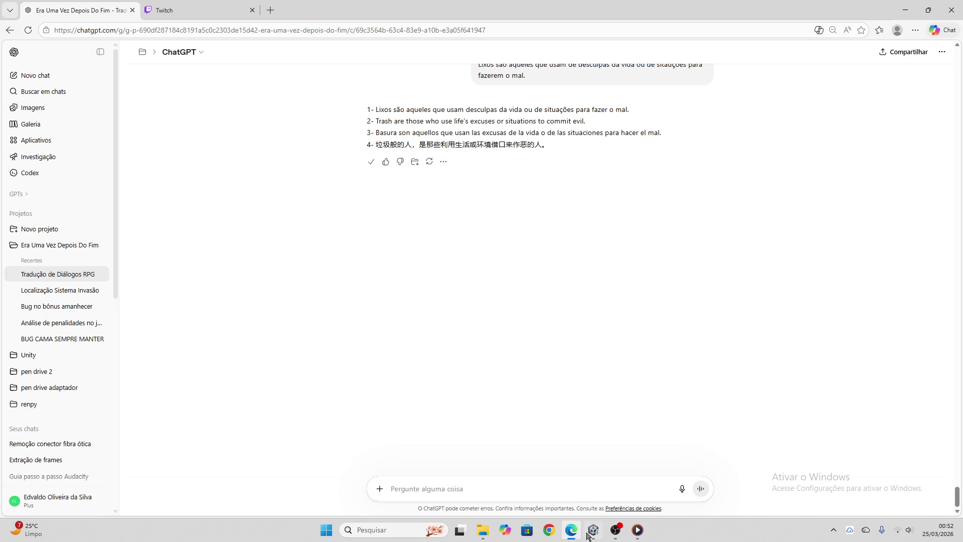
left_click(593, 530)
left_click(329, 289)
key("ctrl+v")
left_click(359, 309)
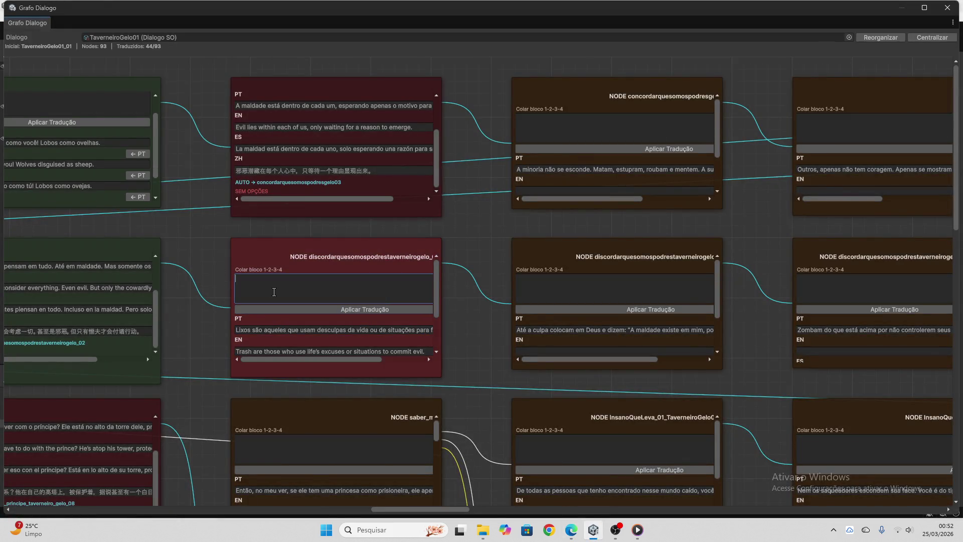
- Send the saber node's princess line 'Então, no meu ver…' to ChatGPT for translation
scroll(276, 296, "down", 3)
scroll(456, 331, "down", 2)
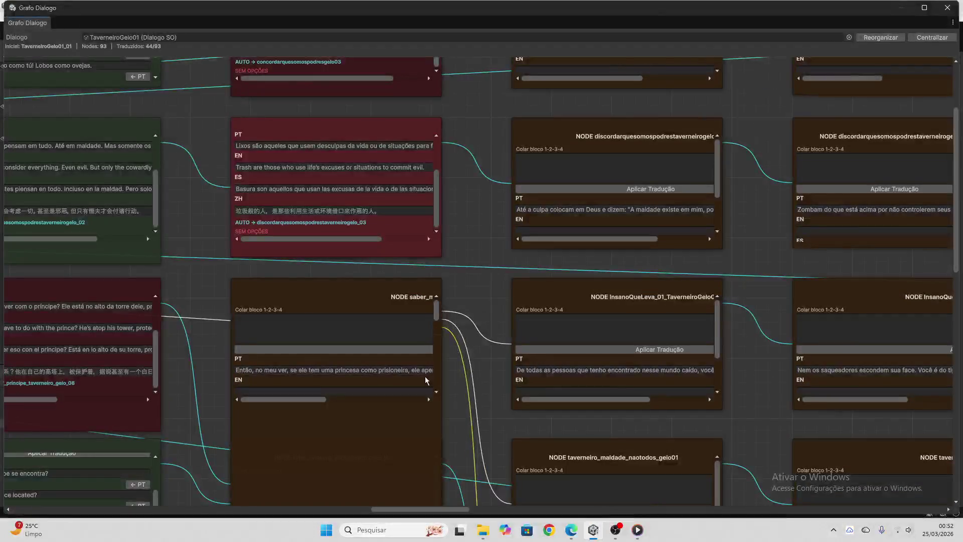
left_click(405, 370)
left_click(572, 530)
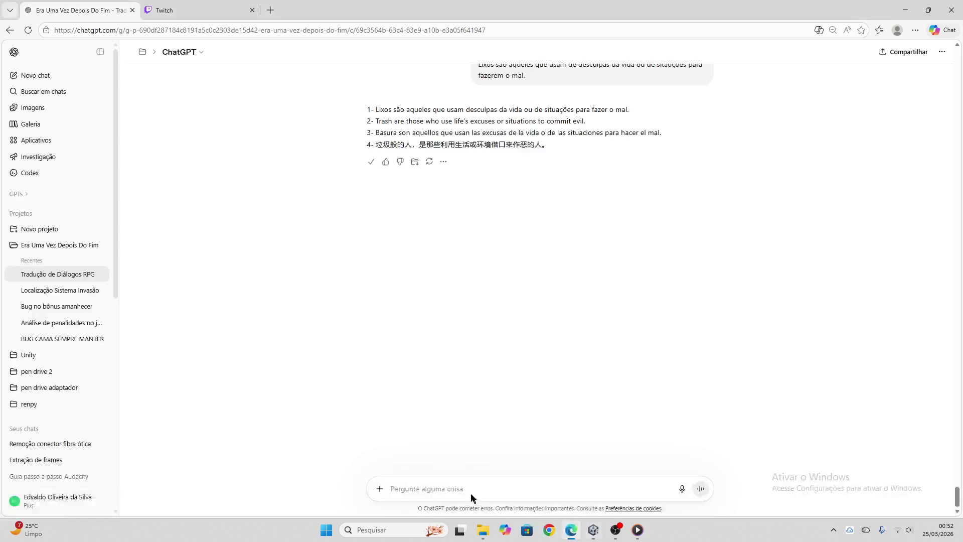
key("ctrl+v")
key("Return")
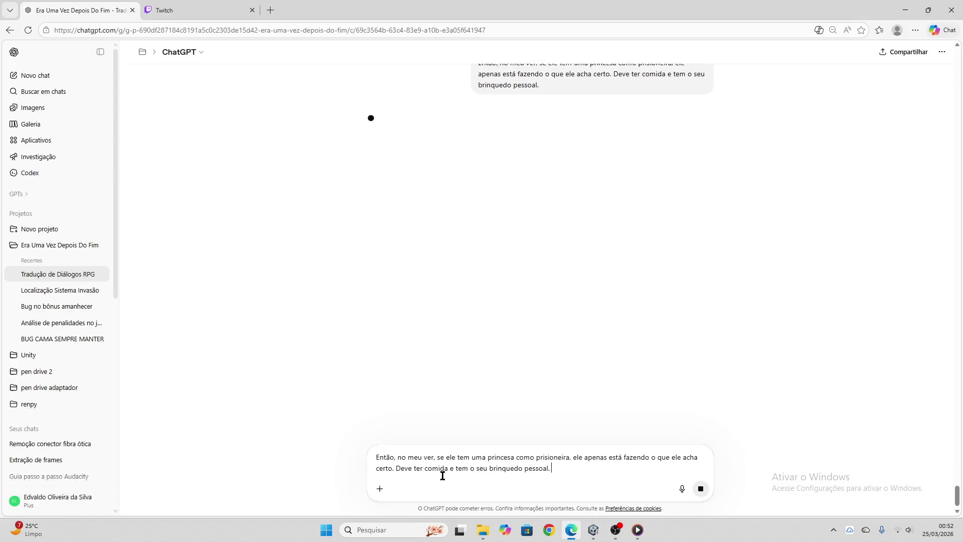
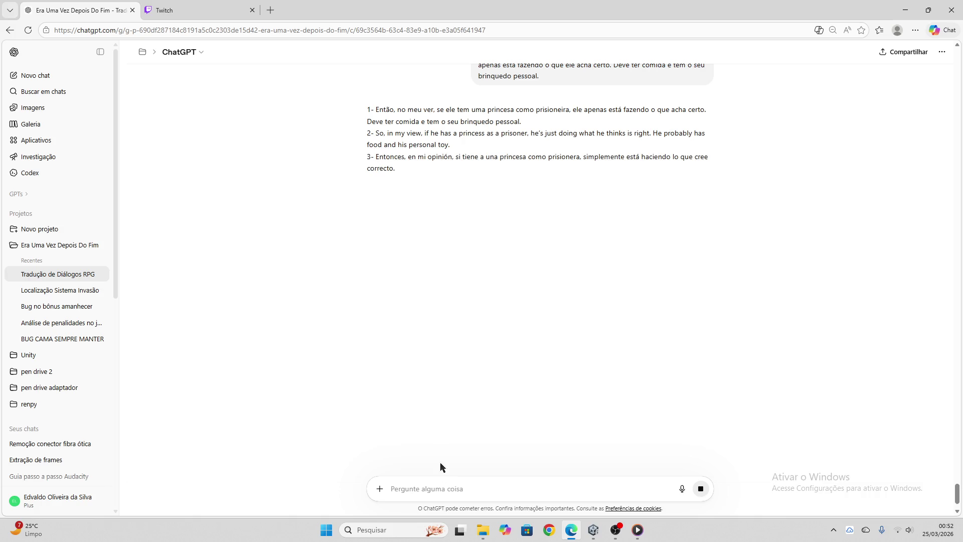
- Paste ChatGPT's EN/ES/ZH reply into the princess-prisoner node's paste block and apply the translation
left_click(371, 210)
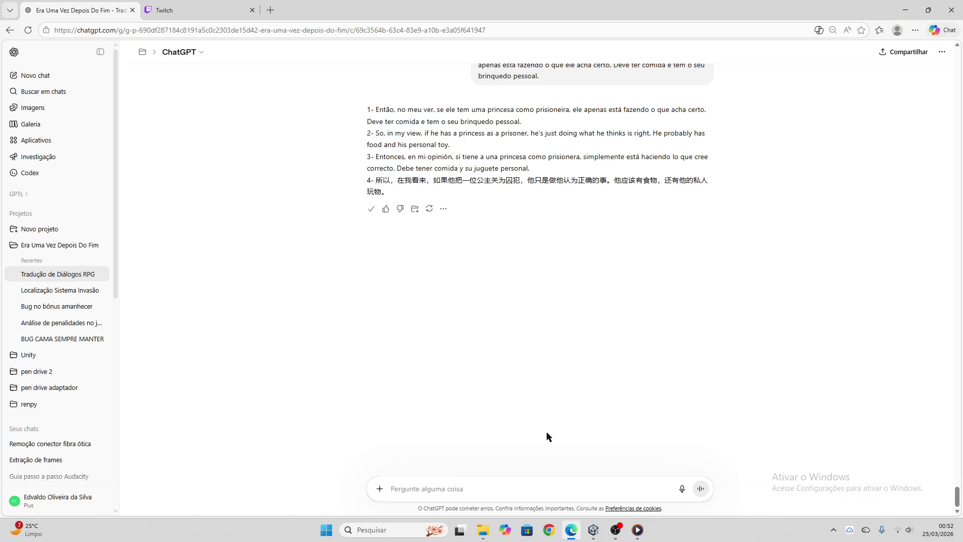
left_click(594, 531)
left_click(303, 332)
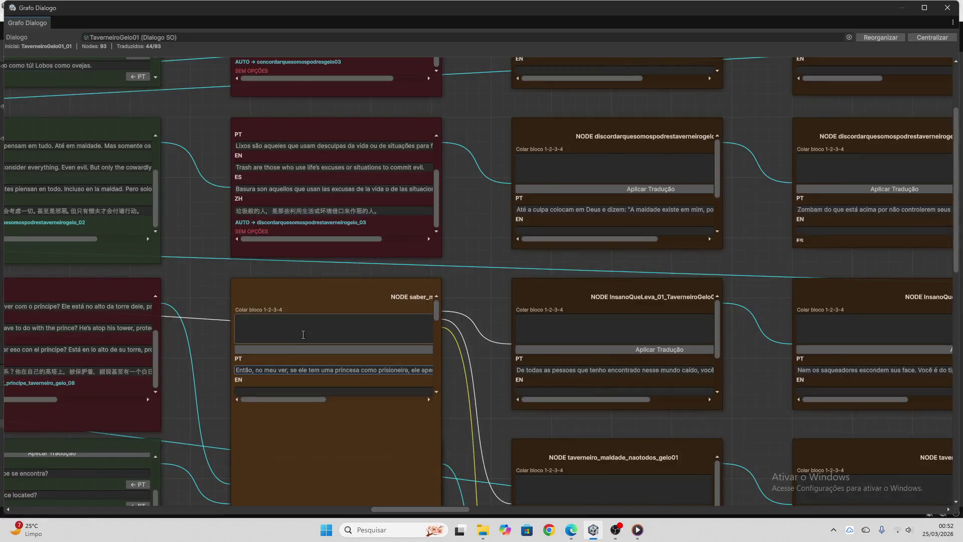
key("ctrl+v")
left_click(318, 349)
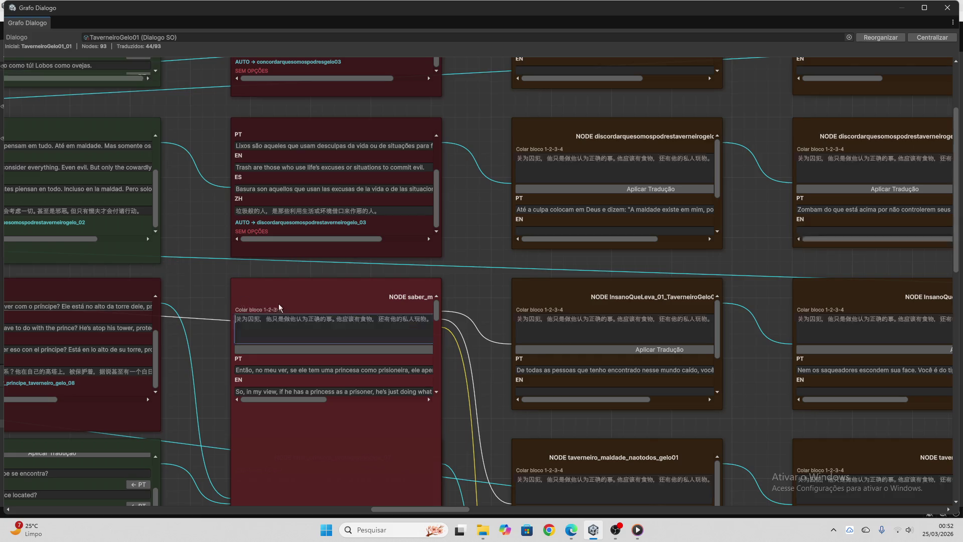
- Send the Opção 1 line 'Você é insano!' to ChatGPT for translation
scroll(316, 381, "down", 5)
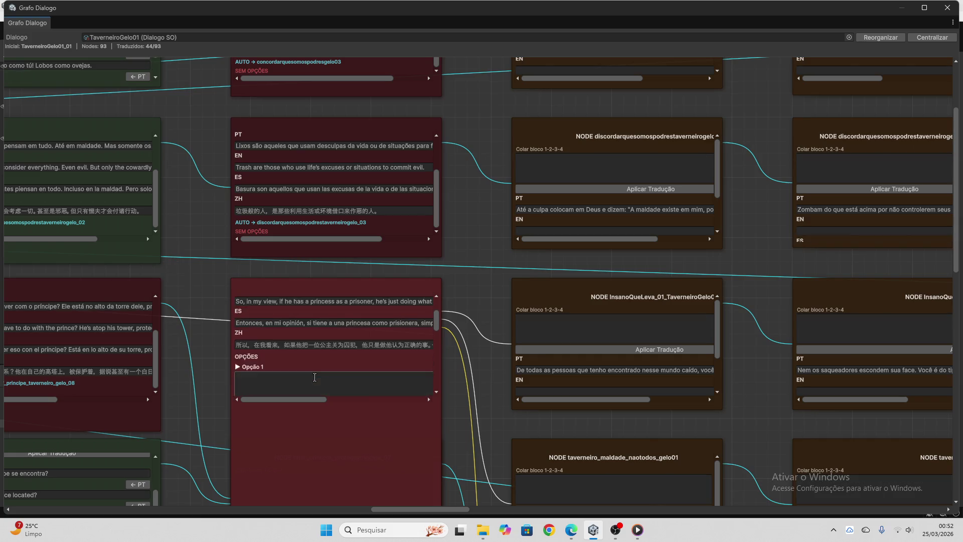
scroll(313, 372, "up", 5)
left_click(302, 342)
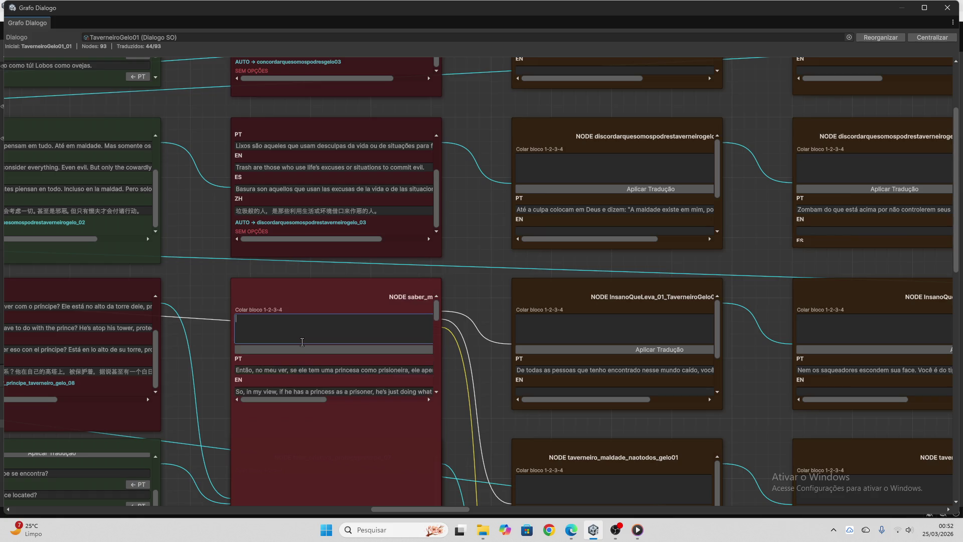
scroll(302, 341, "down", 5)
left_click(291, 363)
left_click(572, 530)
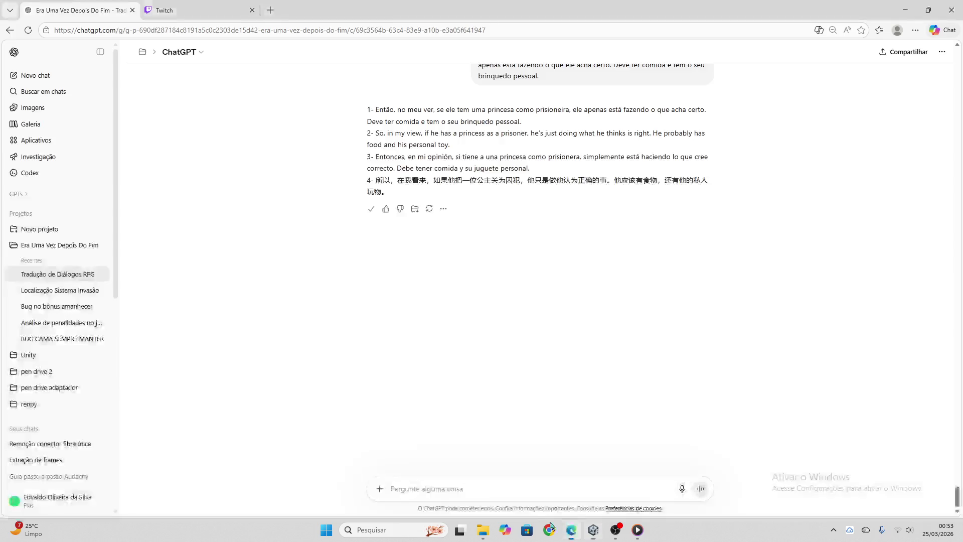
key("ctrl+v")
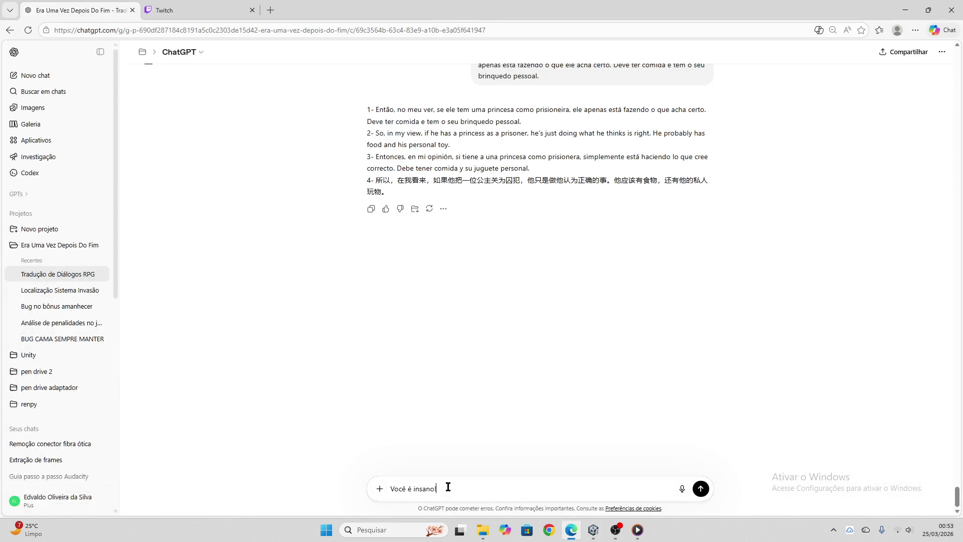
key("Return")
- Apply ChatGPT's 'Você é insano!' translation to Opção 1 and clear its paste block
left_click(372, 161)
left_click(594, 529)
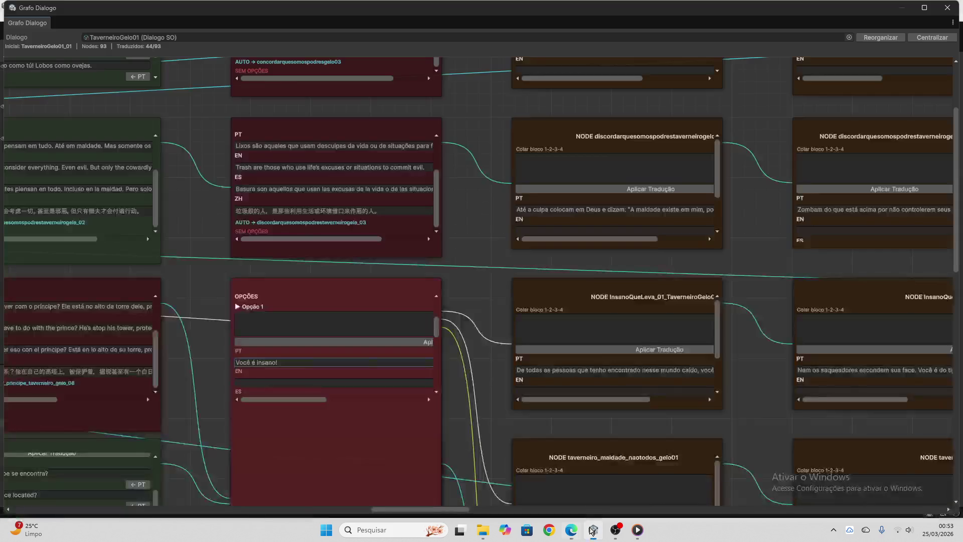
left_click(330, 327)
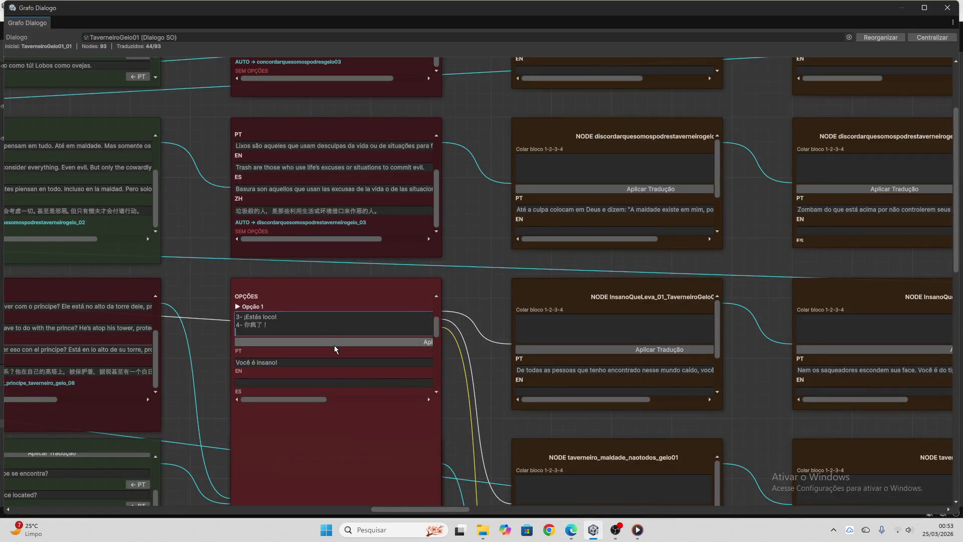
left_click(333, 342)
key("ctrl+a")
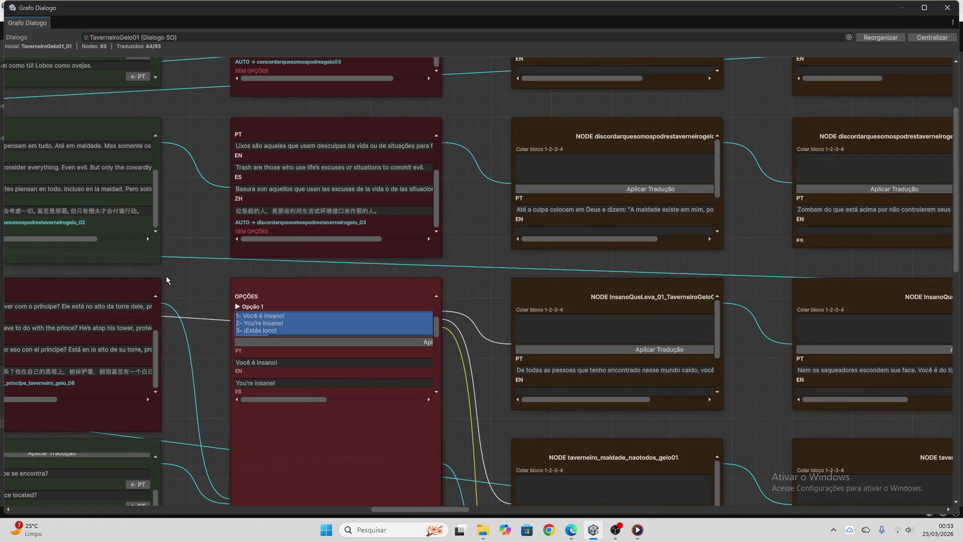
key("BackSpace")
- Send the Opção 2 Portuguese line to ChatGPT for translation
scroll(286, 335, "down", 3)
scroll(286, 335, "down", 5)
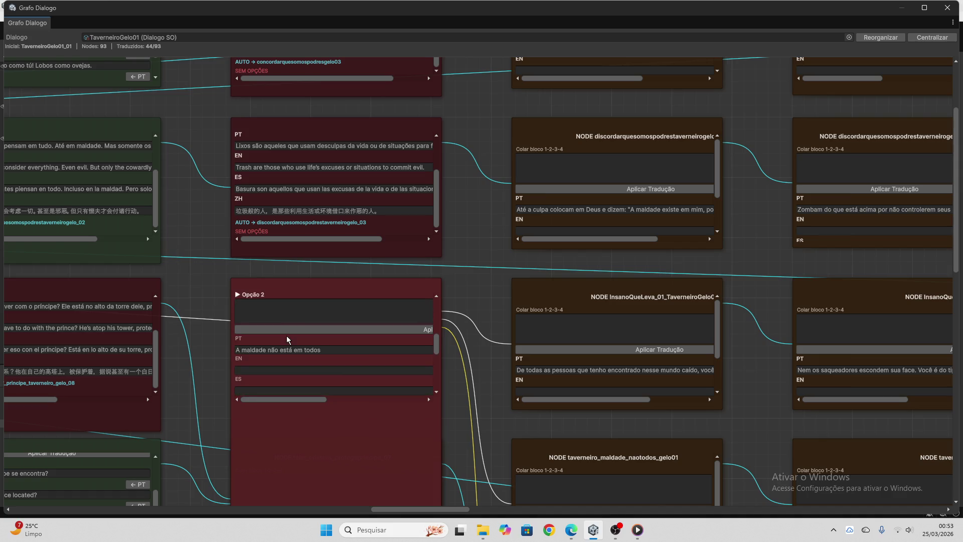
left_click(281, 320)
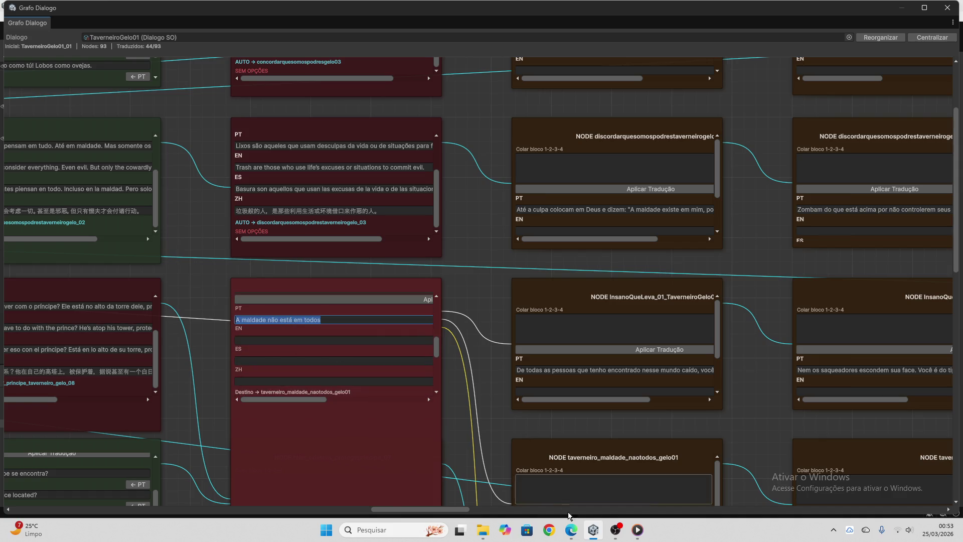
left_click(572, 530)
key("ctrl+v")
key("Return")
left_click(171, 10)
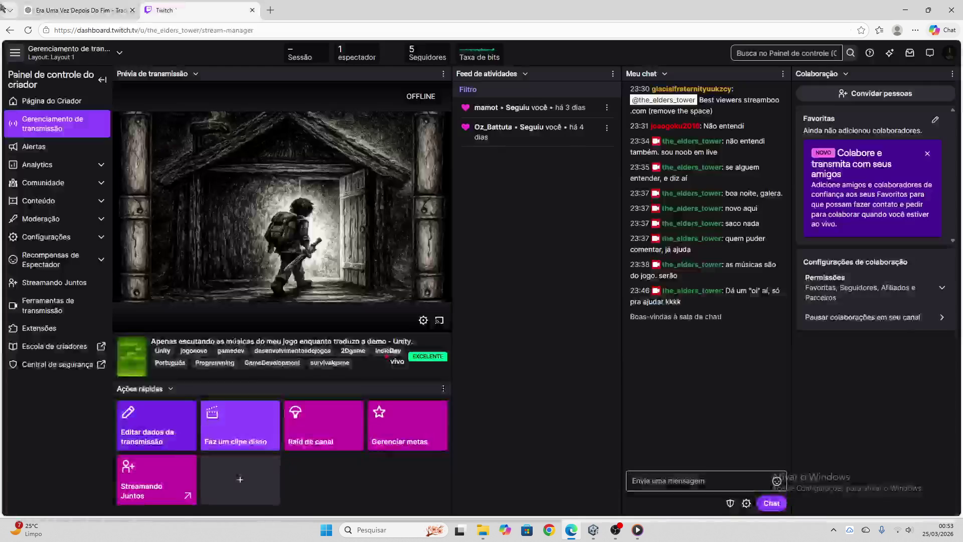
left_click(85, 10)
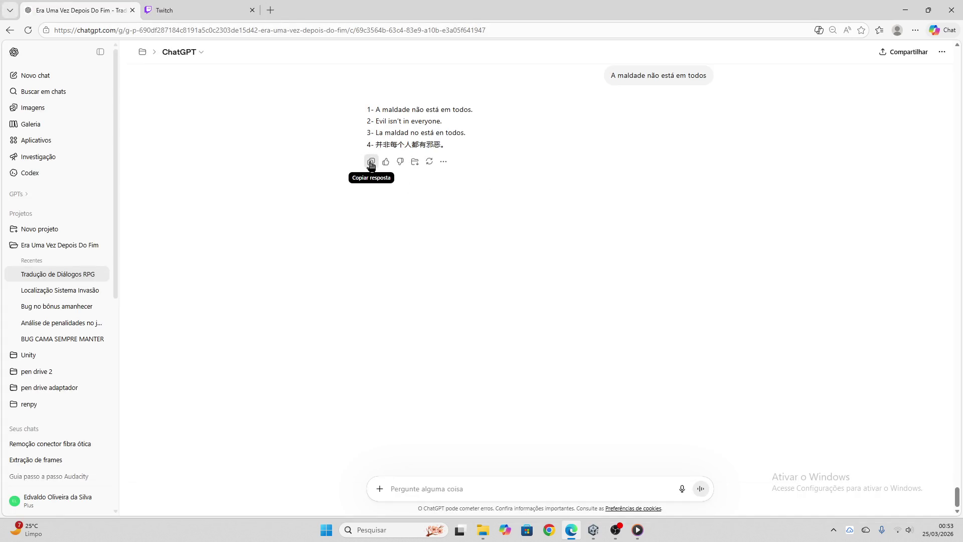
- Apply the Opção 2 translation to the node and clear its paste block
left_click(594, 530)
left_click(324, 346)
left_click(322, 312)
key("ctrl+v")
left_click(322, 329)
key("ctrl+a")
key("BackSpace")
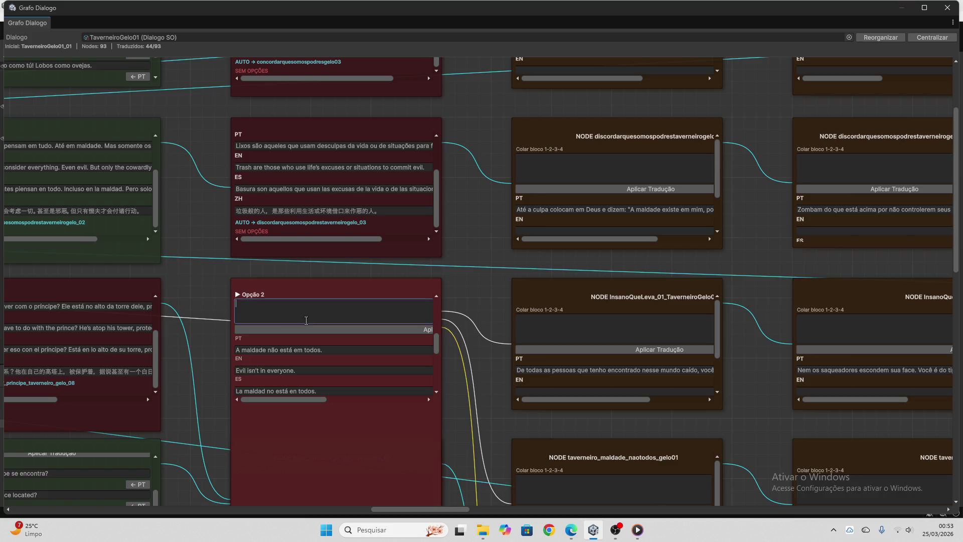
- Send the Opção 3 line 'Penso como você!' to ChatGPT for translation
scroll(319, 336, "down", 3)
scroll(318, 348, "down", 2)
left_click(297, 338)
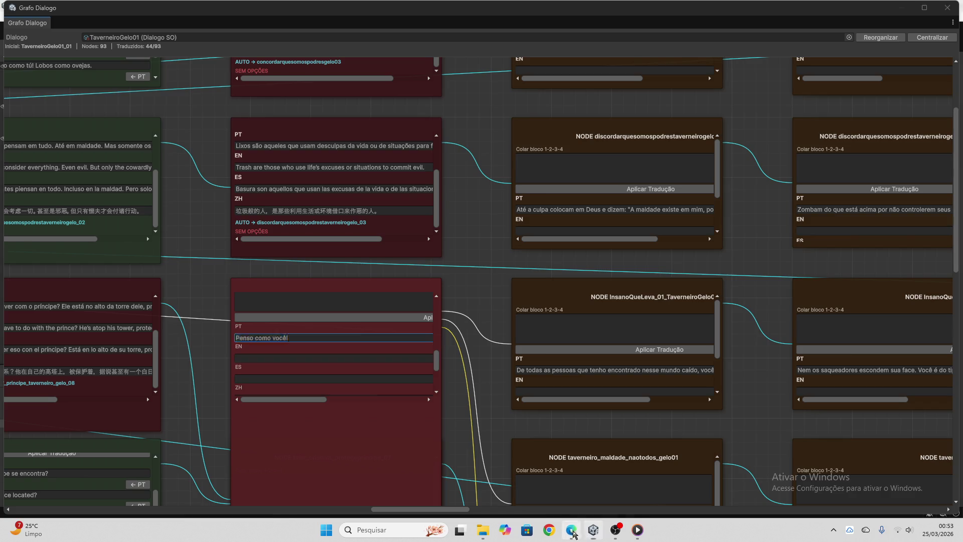
left_click(571, 530)
key("ctrl+v")
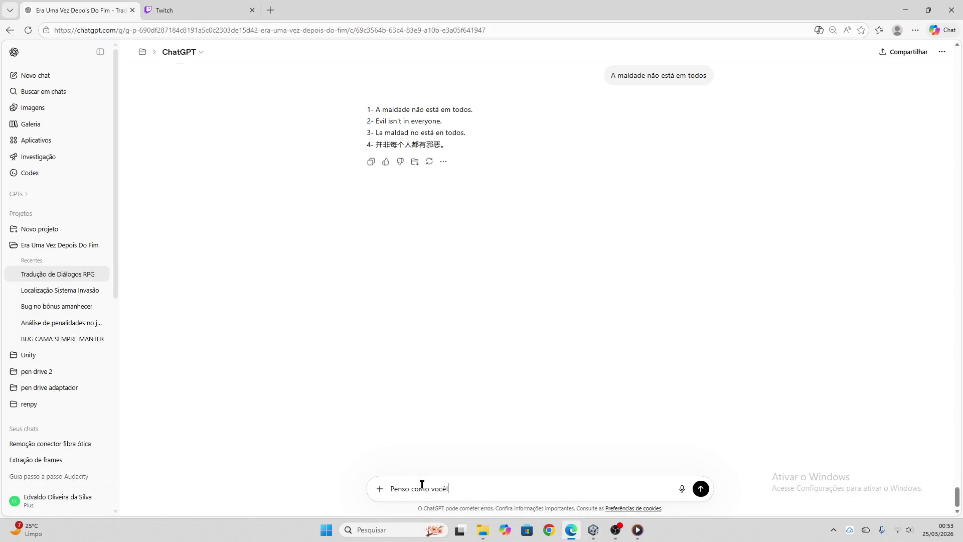
key("Return")
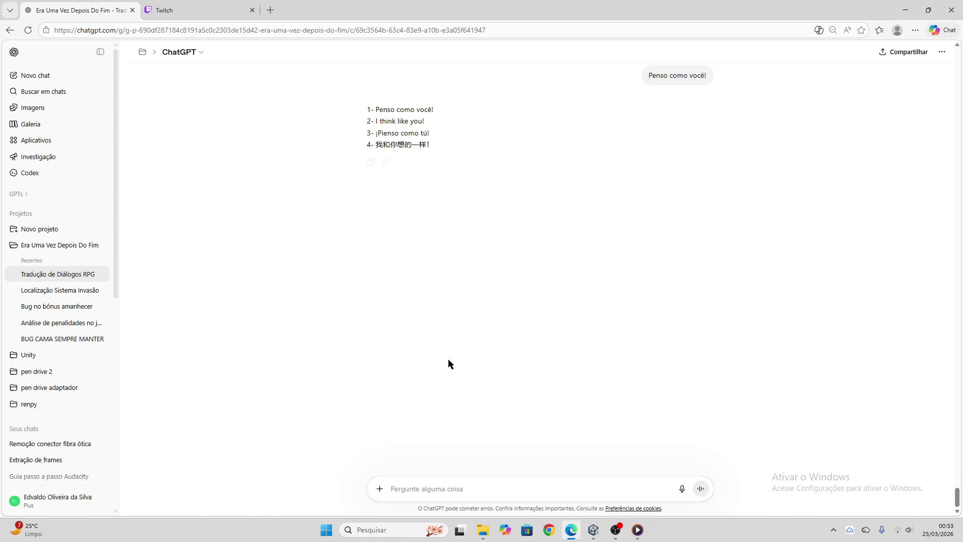
- Apply the 'Penso como você!' translations to Opção 3 and clear the paste block
left_click(370, 164)
left_click(592, 530)
left_click(293, 306)
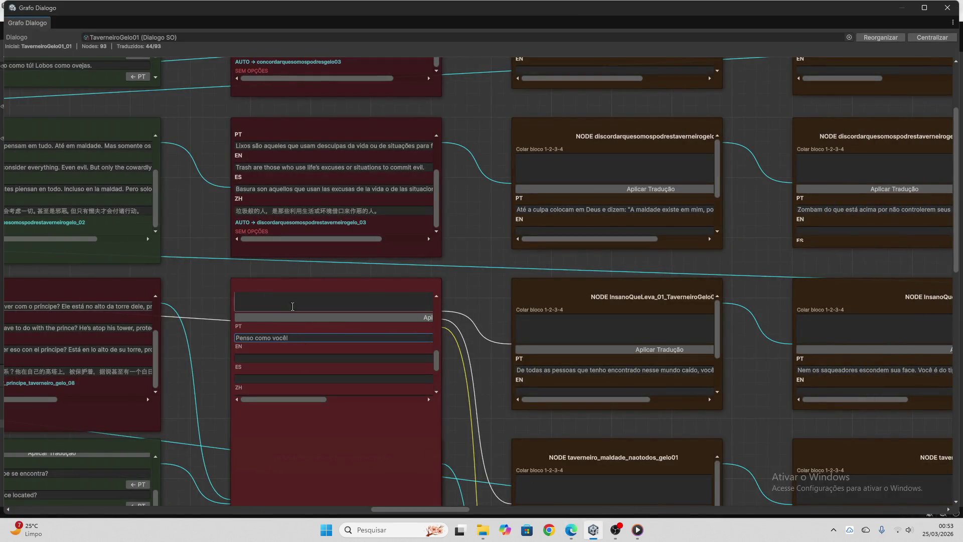
left_click(295, 316)
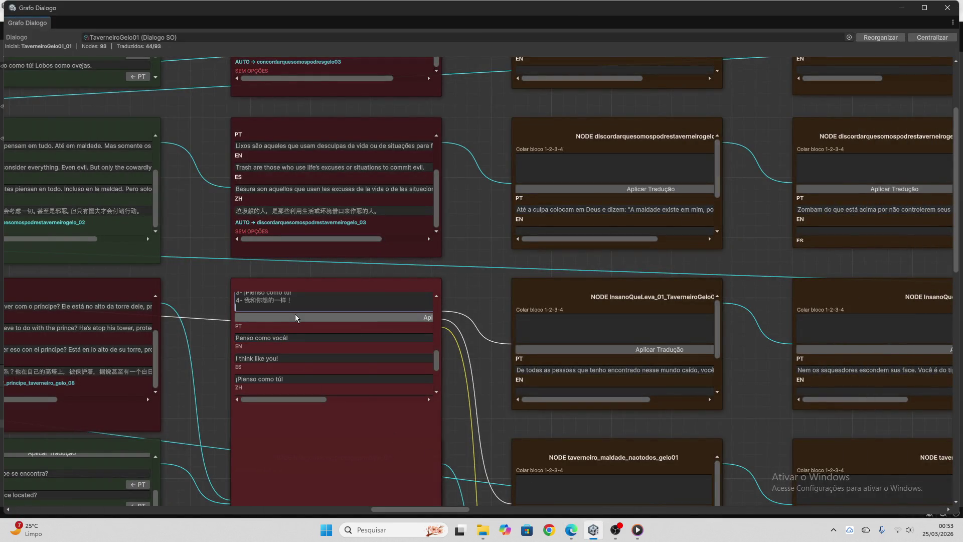
key("ctrl+a")
key("Delete")
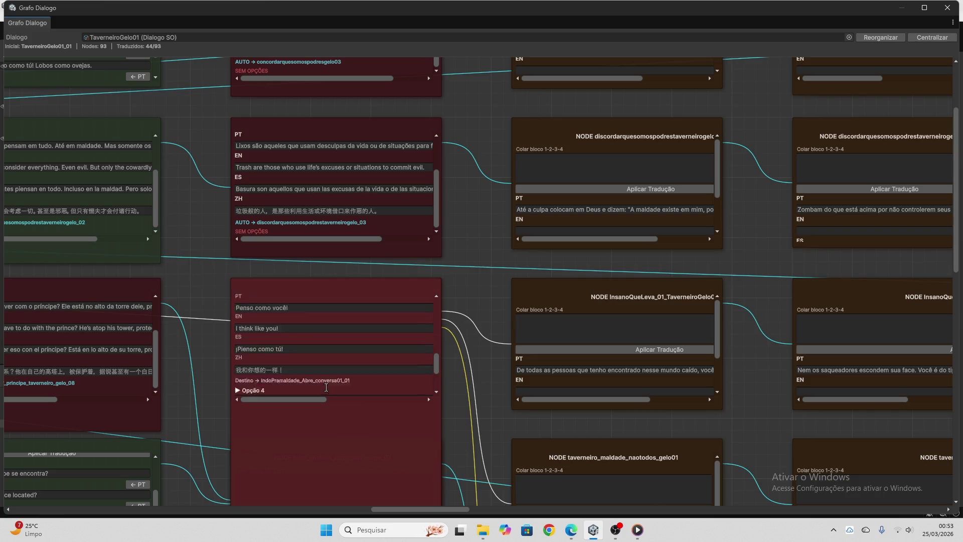
- Ask ChatGPT to translate the Opção 4 line 'Voltar'
scroll(301, 341, "down", 3)
scroll(322, 347, "down", 2)
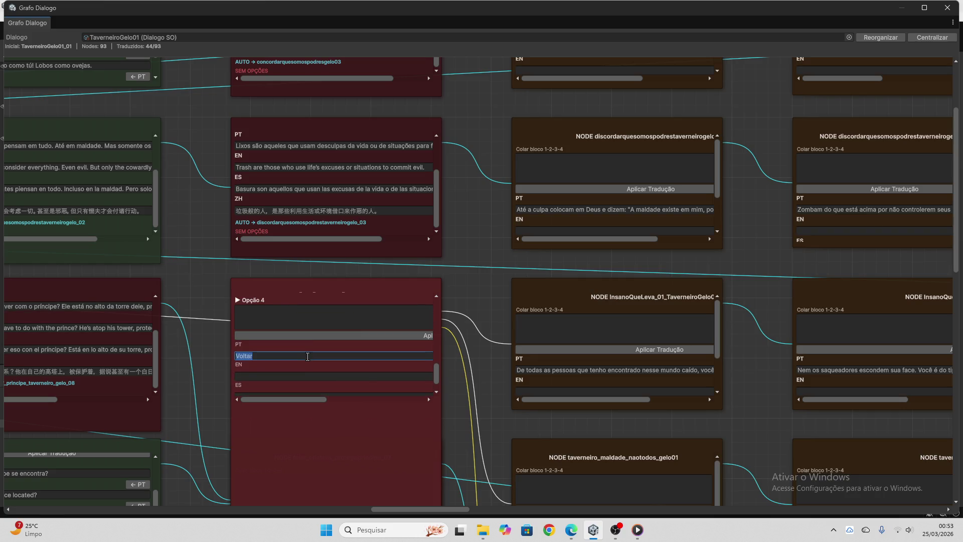
left_click(571, 530)
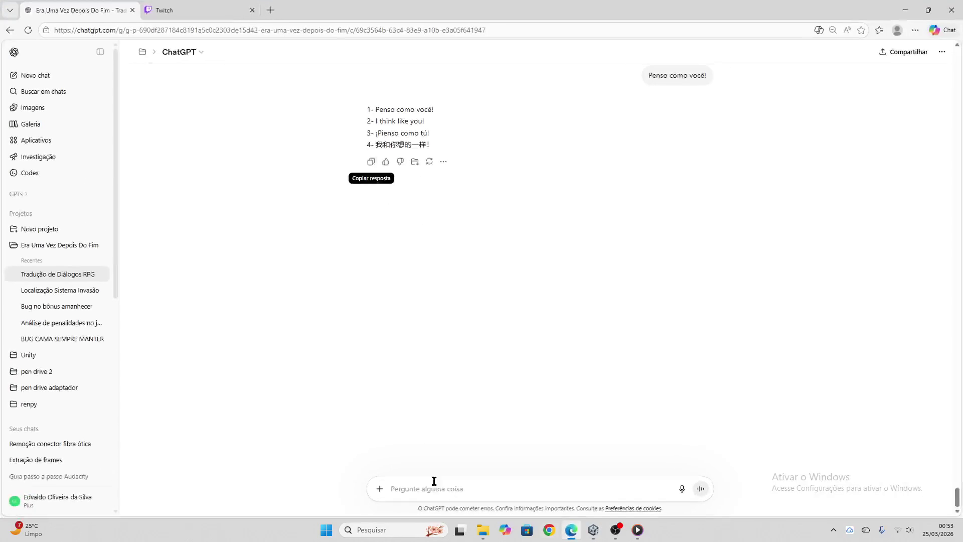
type("Voltar")
key("Return")
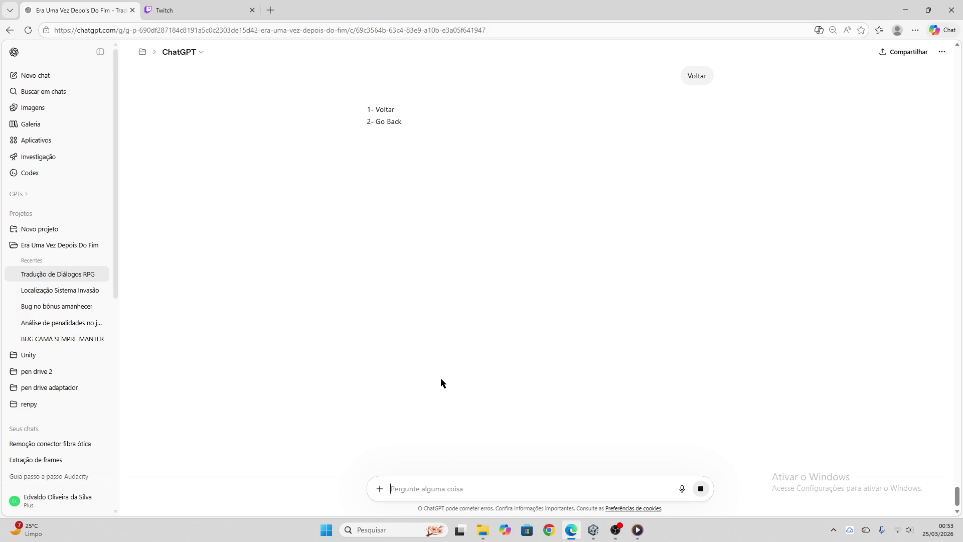
- Apply the 'Voltar' translation ('Go Back') to Opção 4
left_click(370, 161)
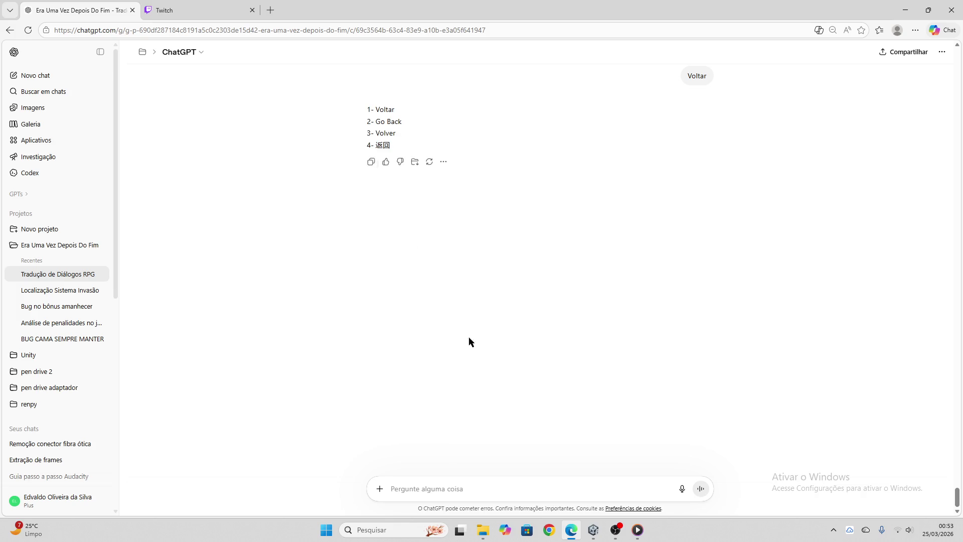
left_click(593, 530)
left_click(299, 318)
left_click(299, 319)
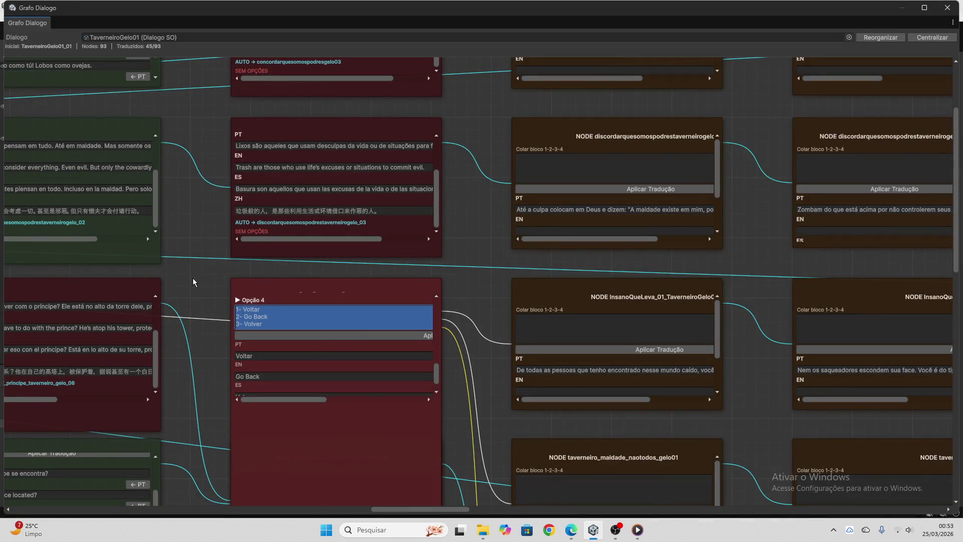
left_click(334, 335)
scroll(357, 393, "up", 5)
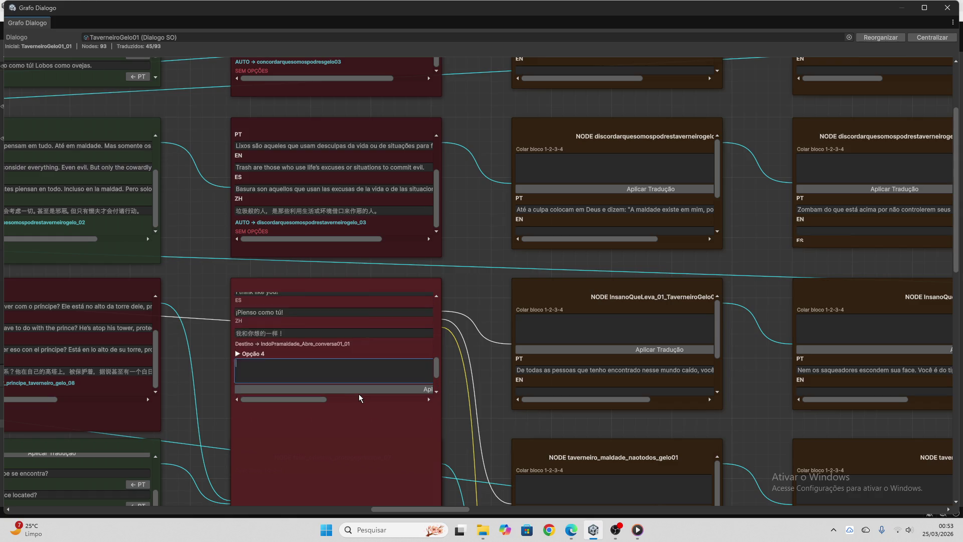
scroll(359, 394, "up", 5)
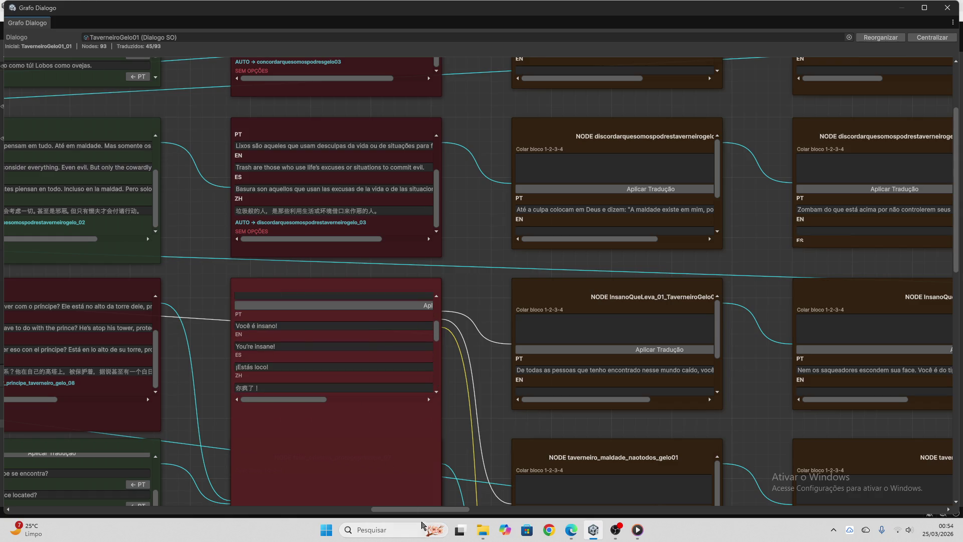
scroll(431, 470, "down", 10)
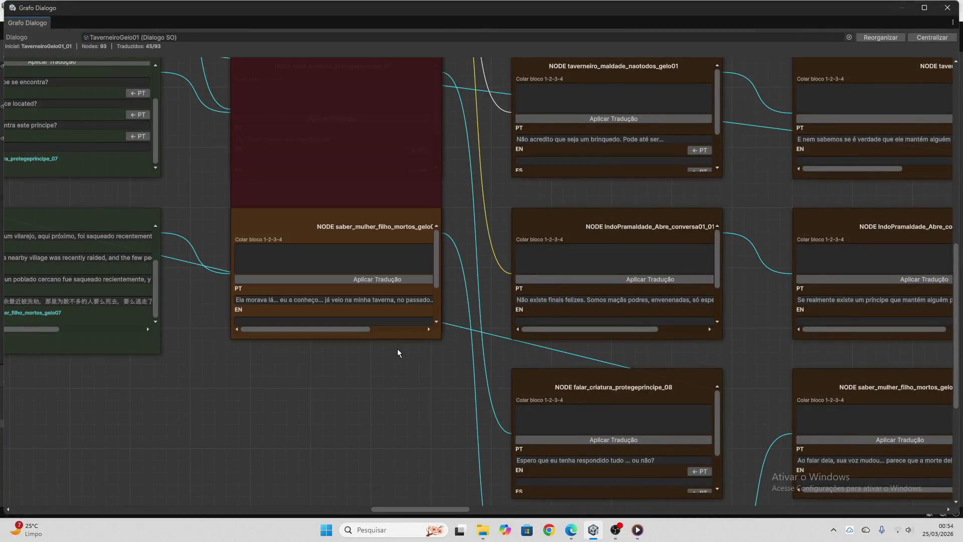
- Send the saber_mulher node's Portuguese line to ChatGPT for translation
left_click(335, 299)
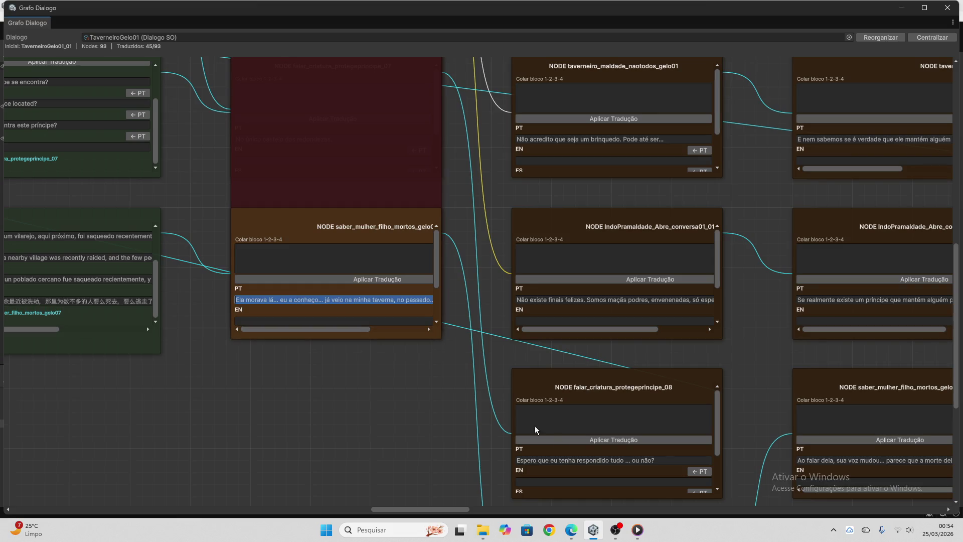
left_click(571, 528)
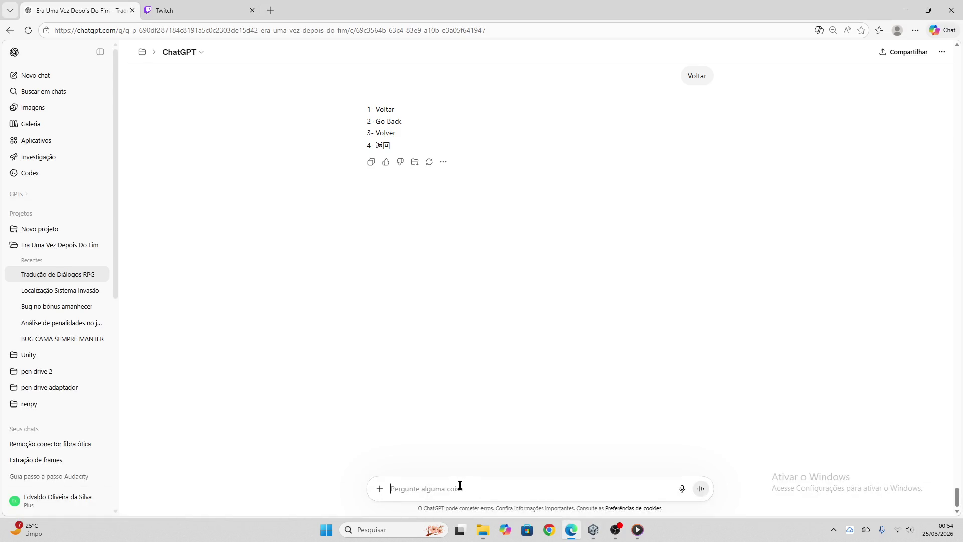
left_click(460, 485)
key("ctrl+v")
key("Return")
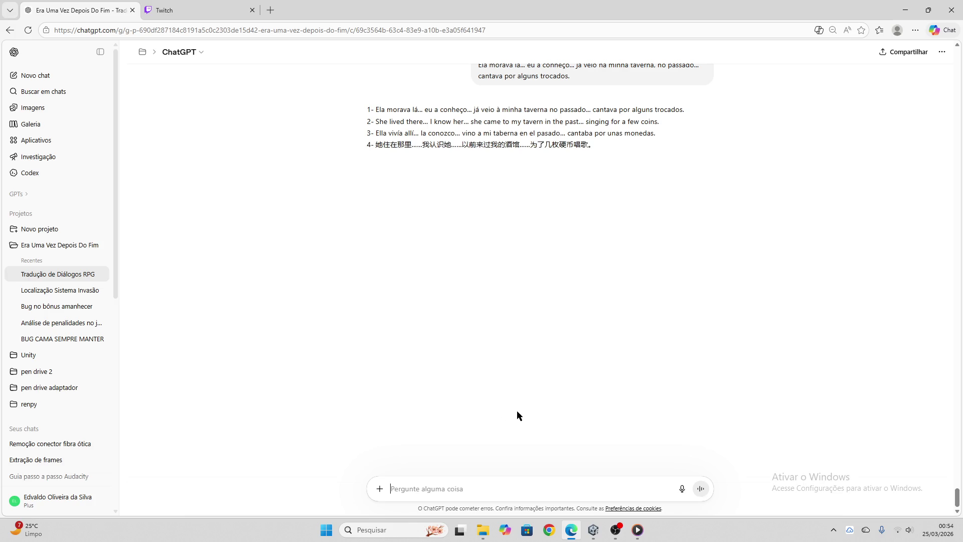
- Apply ChatGPT's four-language reply to the saber_mulher node and clear the paste field
left_click(371, 162)
left_click(594, 527)
left_click(358, 271)
key("ctrl+v")
left_click(358, 275)
left_click(345, 262)
key("BackSpace")
key("ctrl+a")
key("BackSpace")
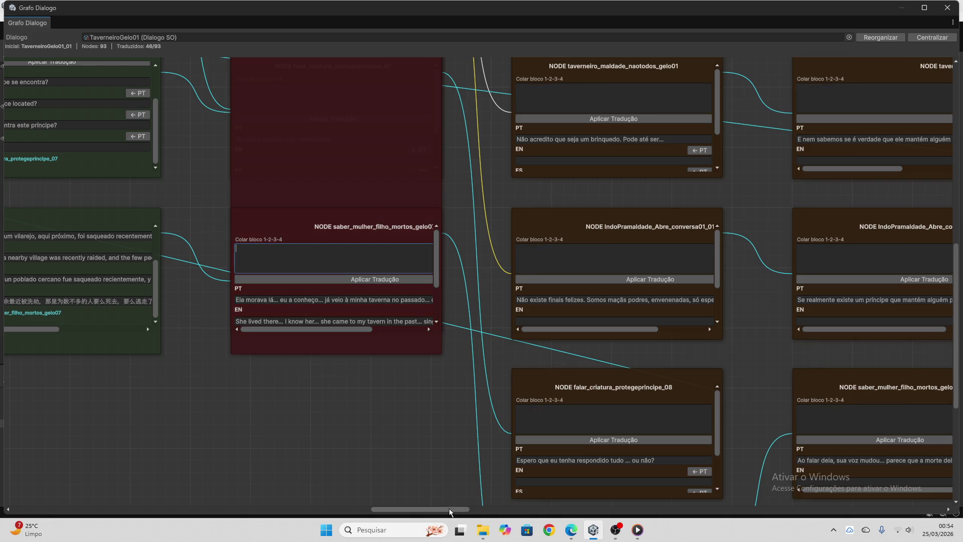
- Send the line 'A minoria não se esconde' to ChatGPT for translation
mouse_move(450, 512)
left_mouse_down()
mouse_move(491, 511)
mouse_move(477, 512)
left_mouse_up()
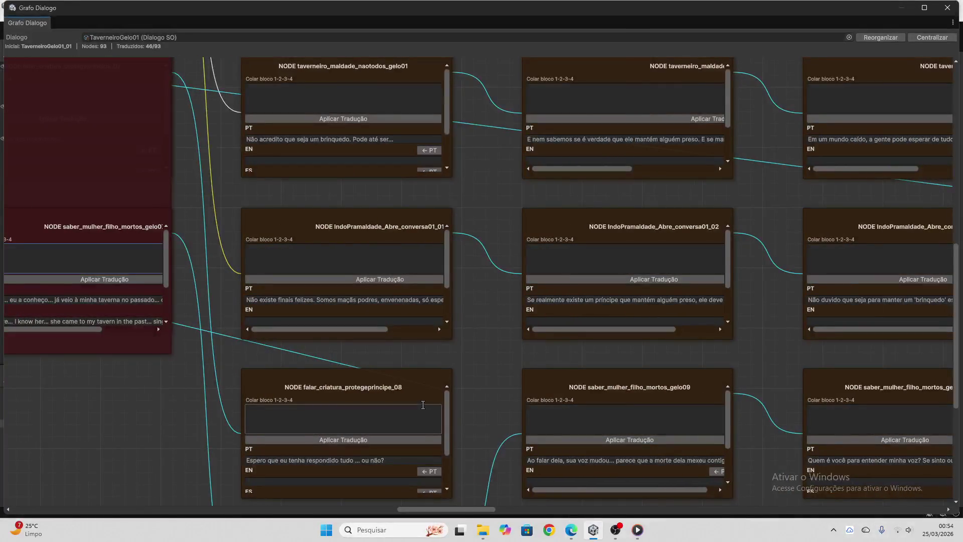
scroll(411, 389, "up", 3)
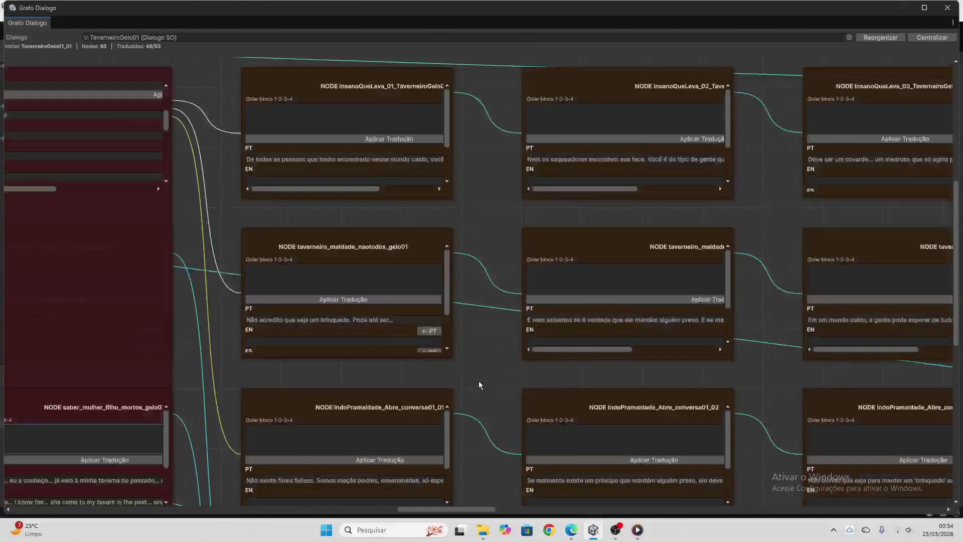
scroll(479, 381, "up", 5)
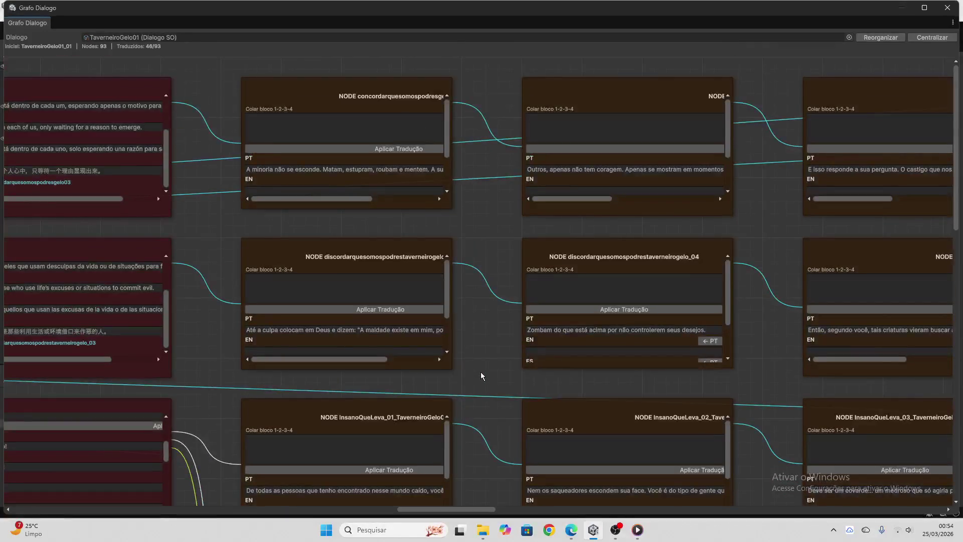
left_click(371, 170)
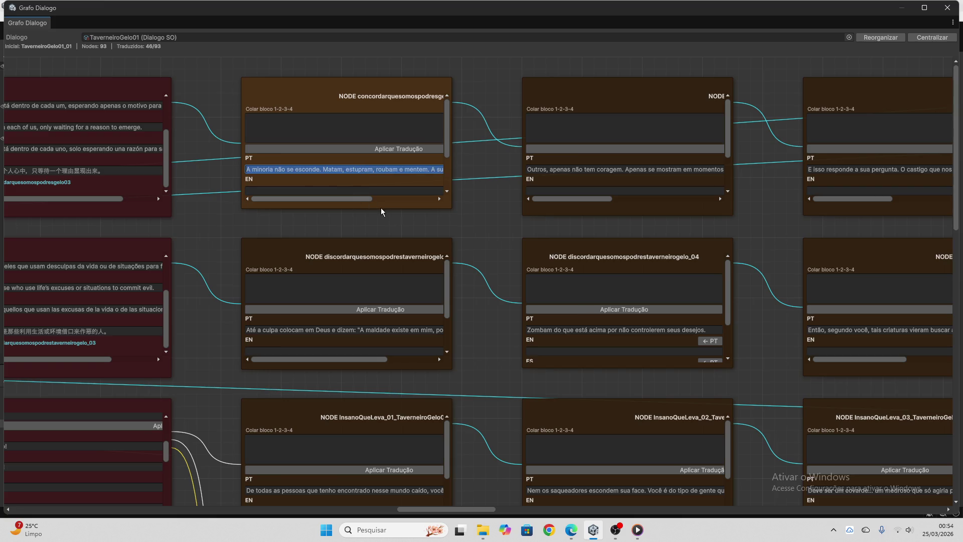
left_click(572, 530)
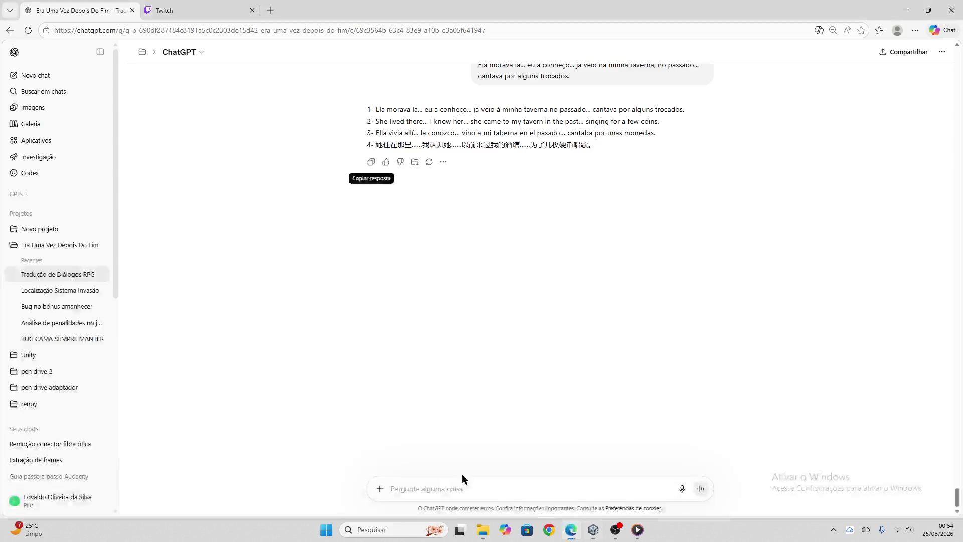
key("ctrl+v")
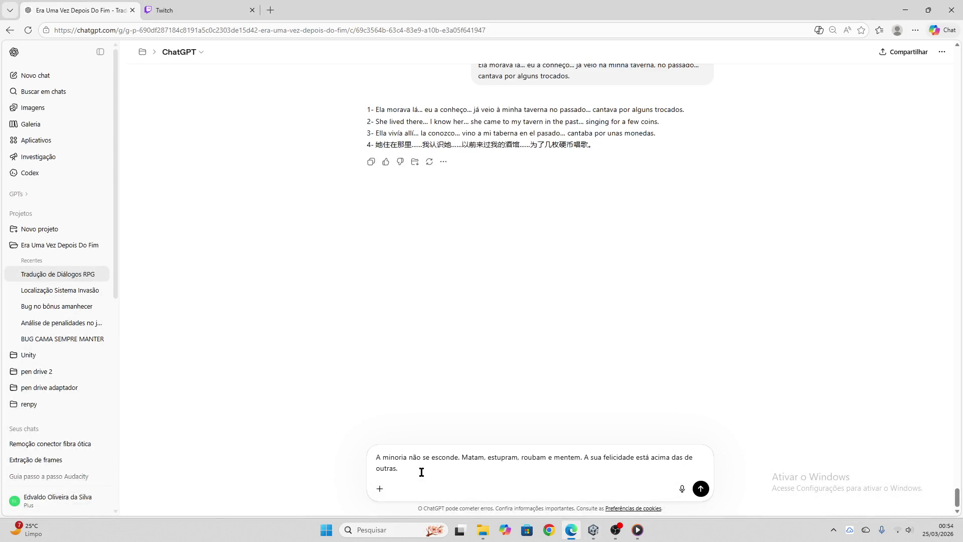
key("Return")
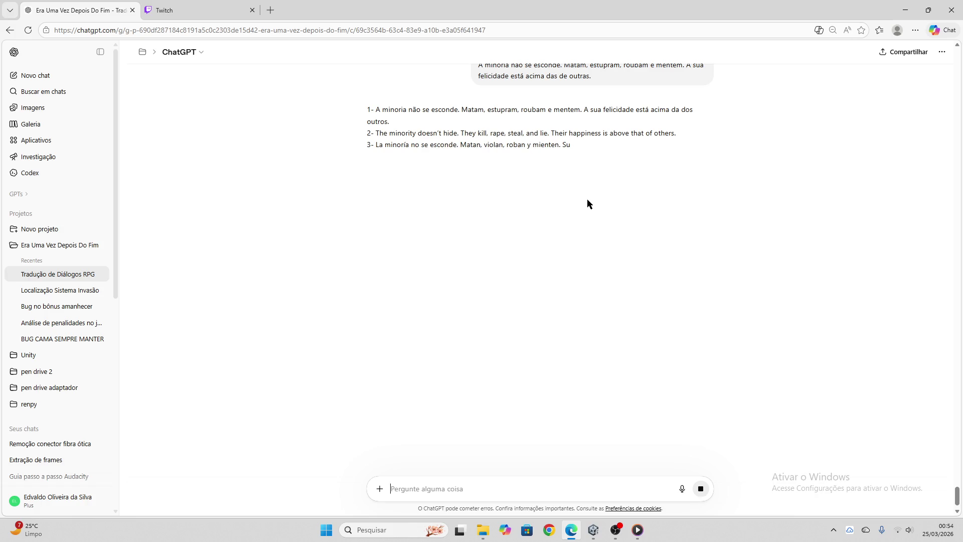
- Apply the 'A minoria não se esconde' translation to the concordar node
left_click(372, 187)
left_click(593, 530)
left_click(345, 118)
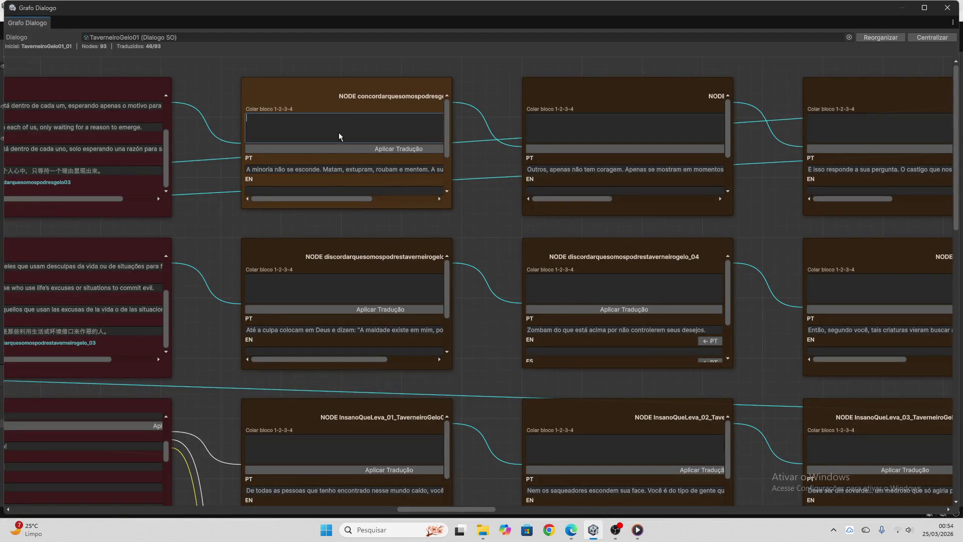
key("ctrl+v")
left_click(345, 149)
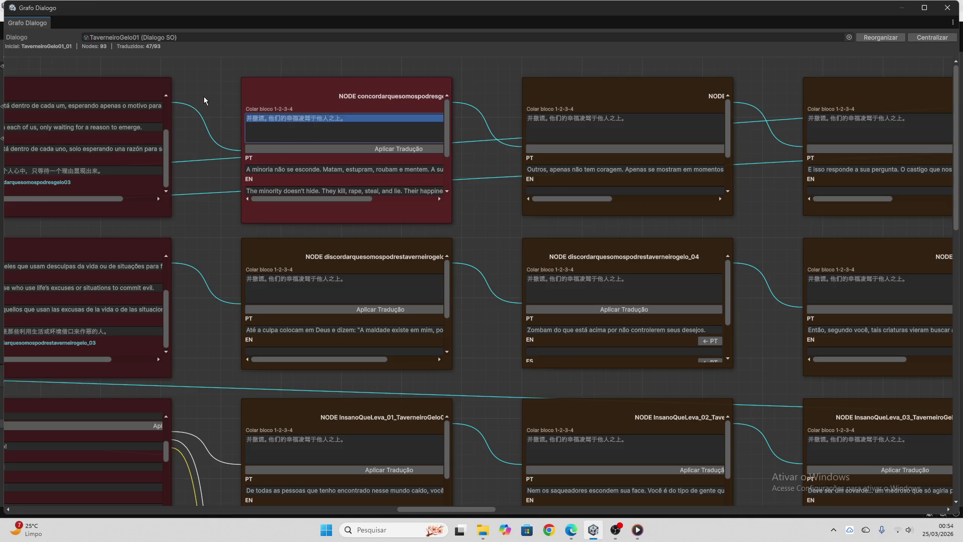
scroll(316, 164, "down", 3)
scroll(471, 252, "down", 3)
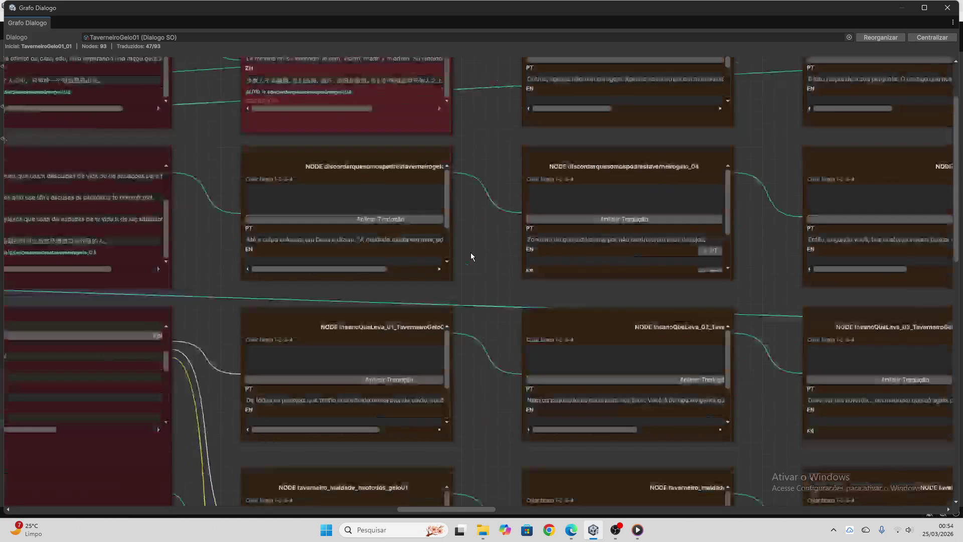
- Send the line 'Até a culpa colocam em Deus' to ChatGPT for translation
left_click(386, 240)
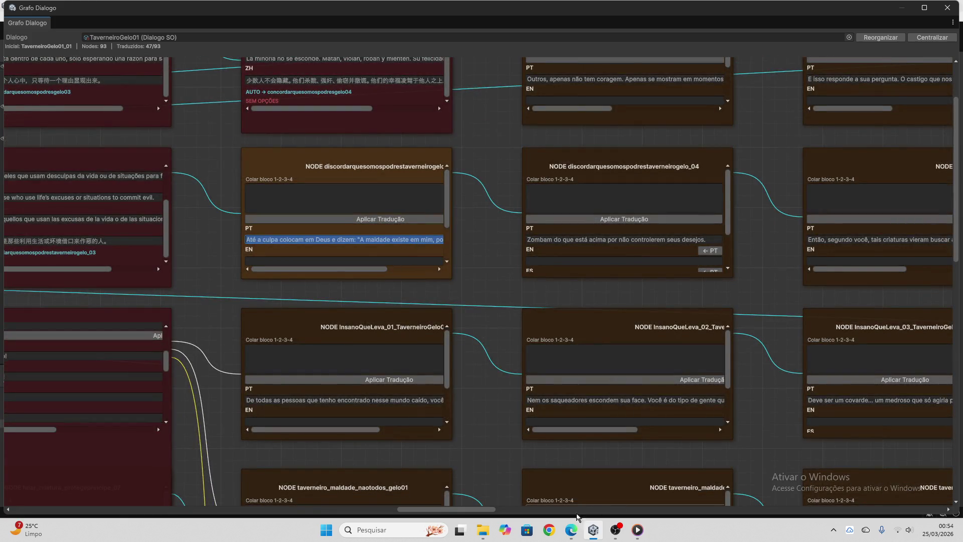
left_click(571, 529)
key("ctrl+v")
key("Return")
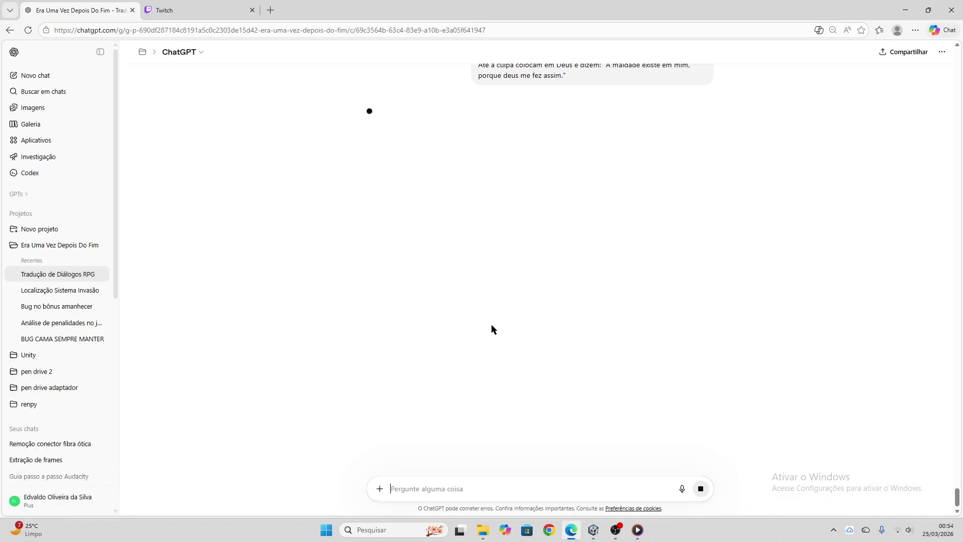
- Apply the 'Até a culpa colocam em Deus' translation to the discordar node
left_click(371, 165)
key("alt+Tab")
left_click(345, 205)
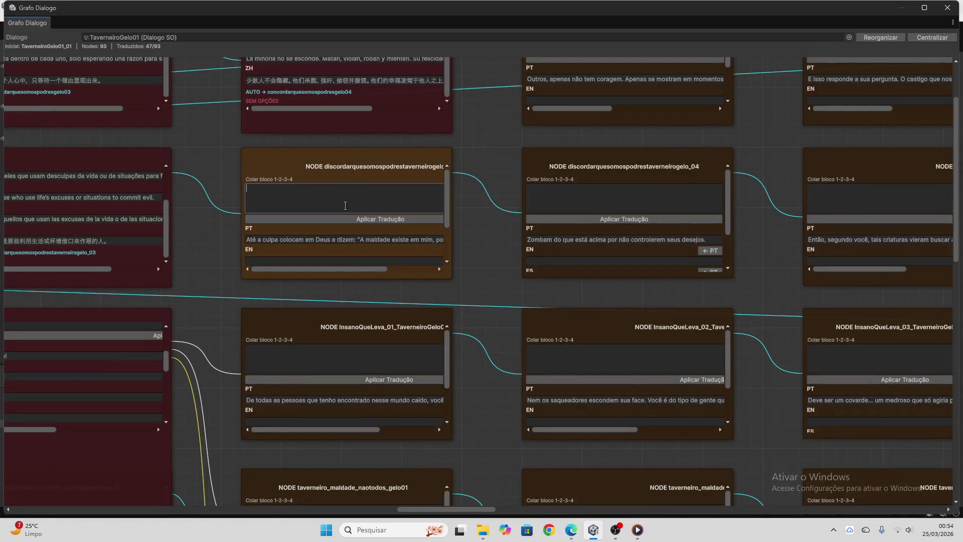
key("ctrl+v")
left_click(354, 219)
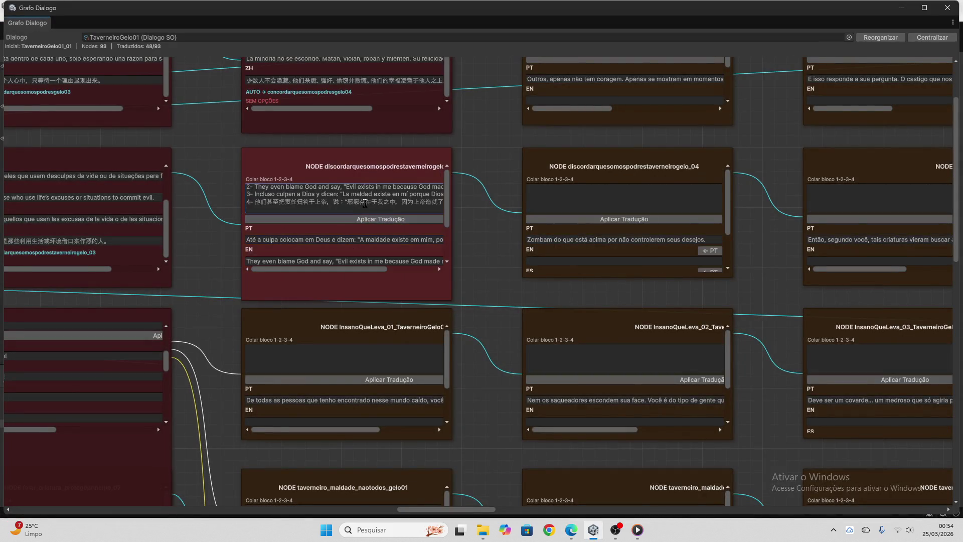
left_click(339, 199)
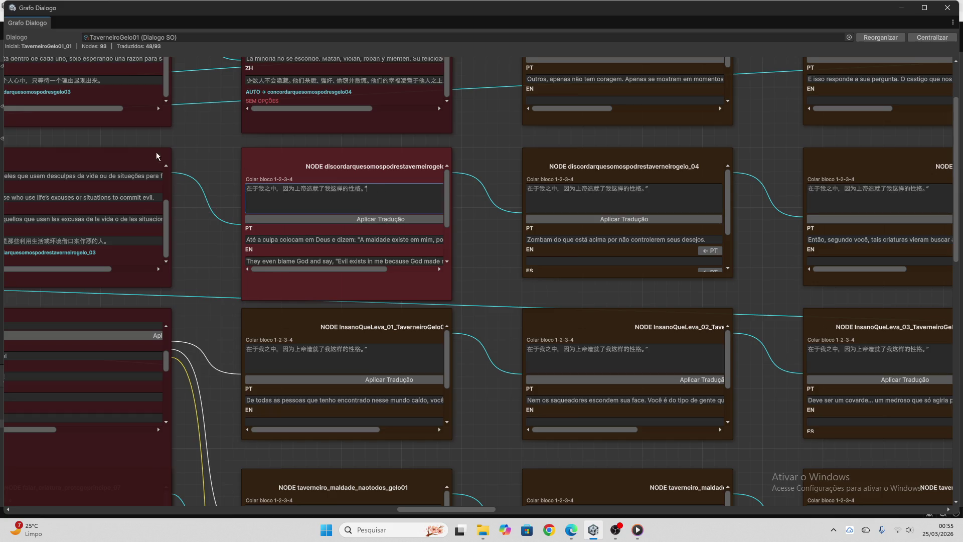
left_click(361, 219)
scroll(483, 272, "down", 1)
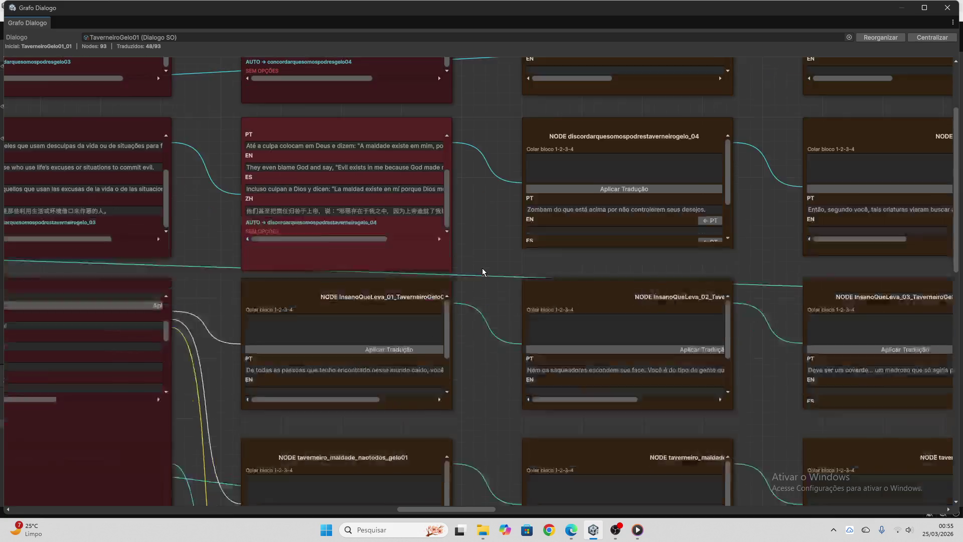
- Send the line 'De todas as pessoas' to ChatGPT for translation
scroll(482, 268, "down", 2)
left_click(401, 310)
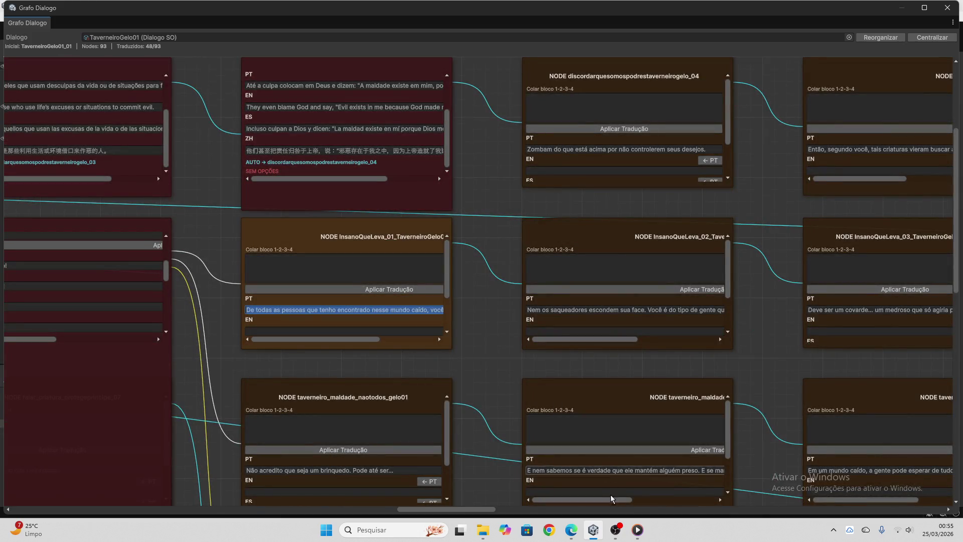
key("alt+Tab")
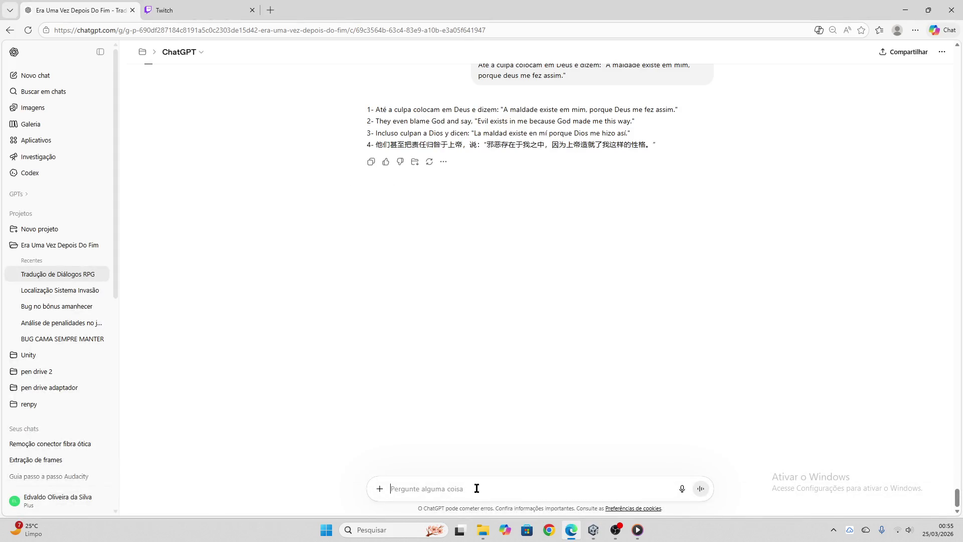
key("ctrl+v")
key("Return")
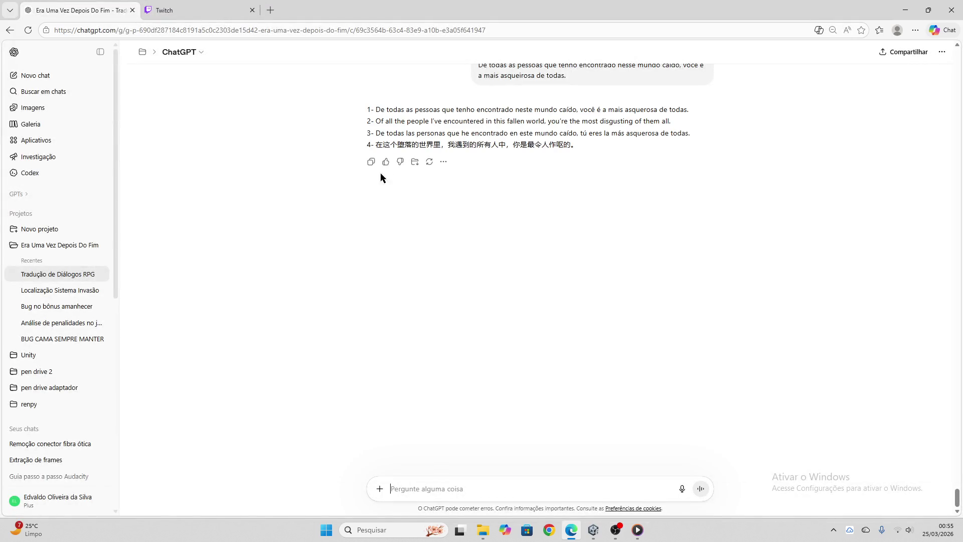
- Apply the translation to the InsanoQueLeva_01 node and clear the paste field
left_click(595, 528)
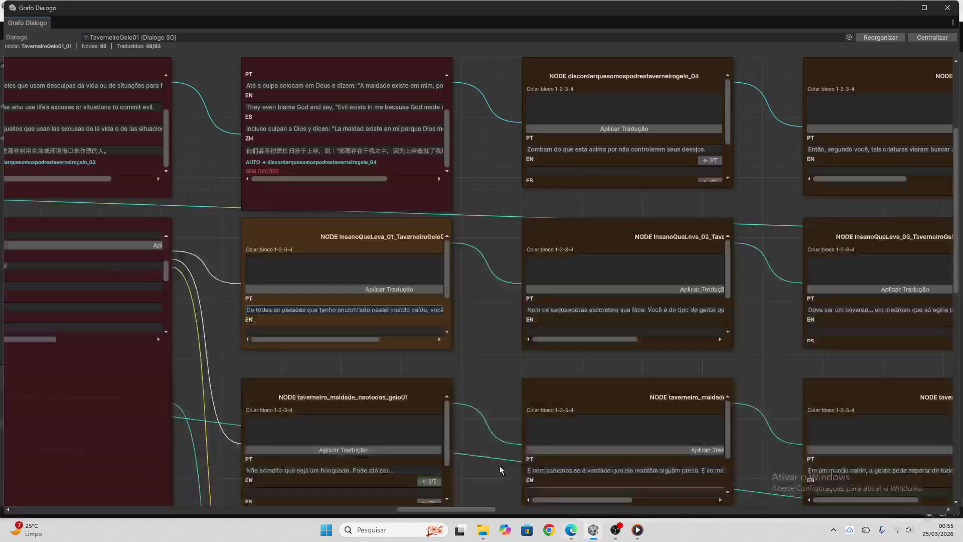
left_click(319, 271)
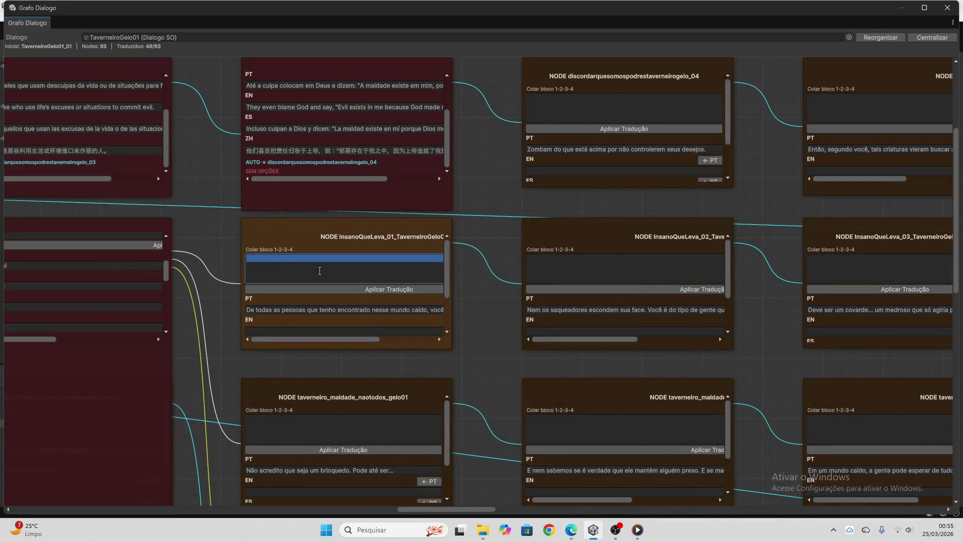
key("ctrl+v")
left_click(326, 289)
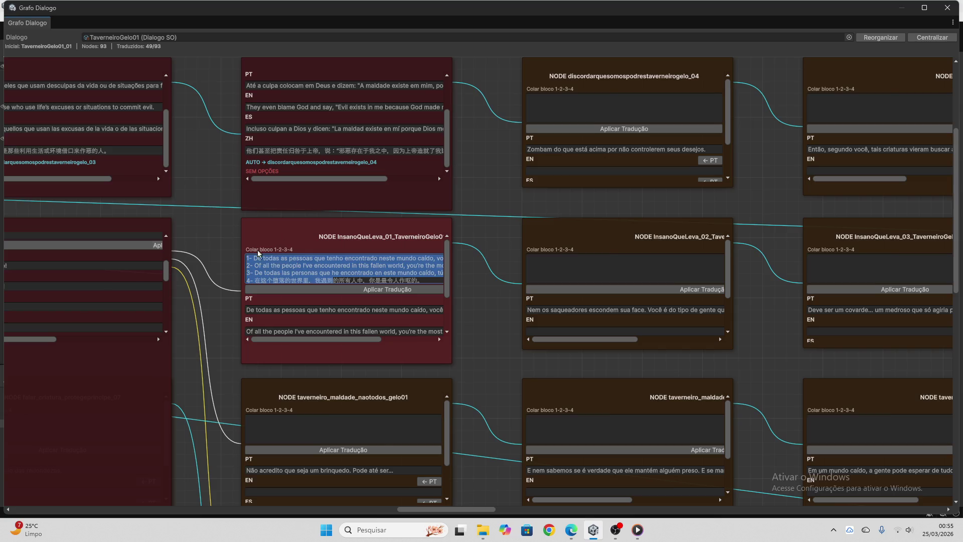
key("ctrl+a")
key("Delete")
- Send the line 'Não acredito que seja um brinquedo' to ChatGPT for translation
scroll(471, 341, "down", 3)
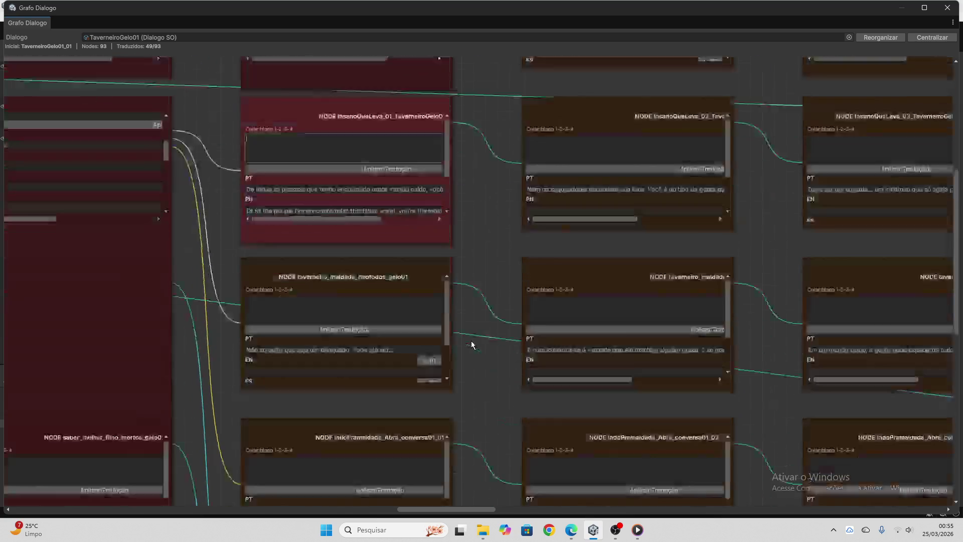
left_click(353, 316)
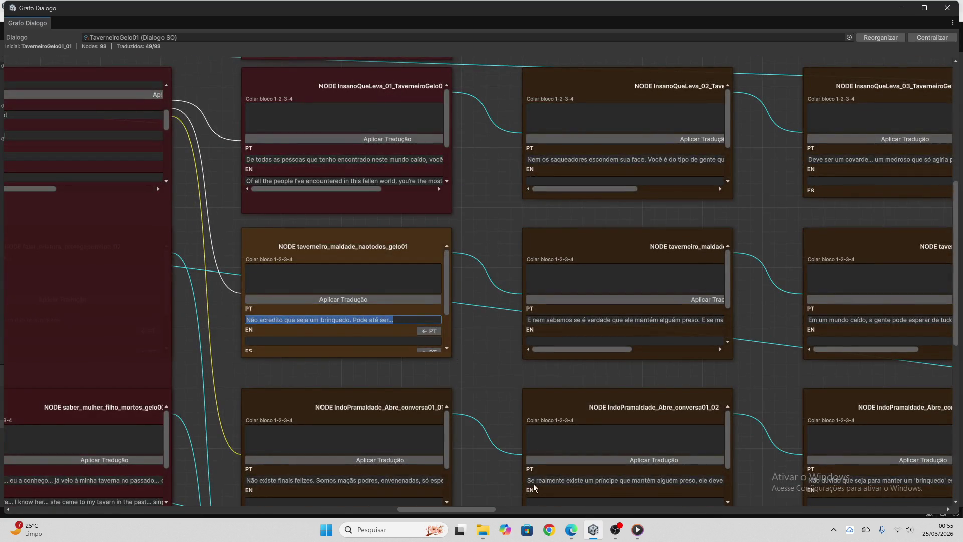
left_click(572, 529)
key("ctrl+v")
key("Return")
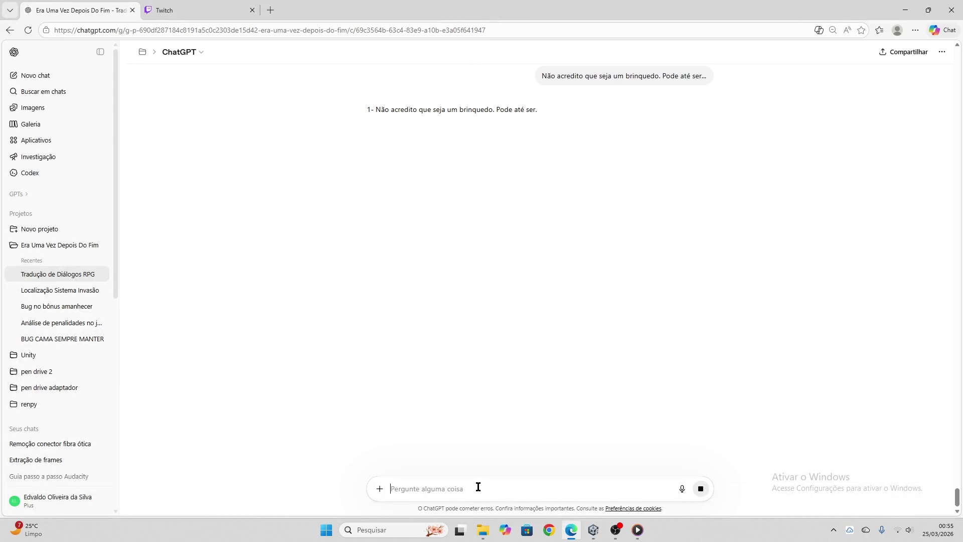
- Apply the 'Não acredito que seja um brinquedo' translations to its node and clear the field
left_click(371, 162)
left_click(593, 530)
left_click(311, 281)
key("ctrl+v")
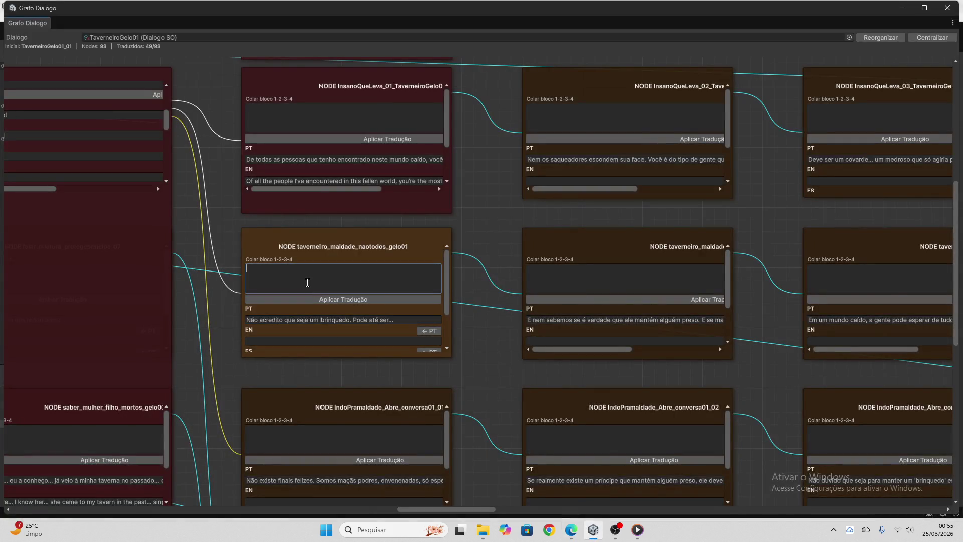
left_click(334, 299)
key("ctrl+a")
key("BackSpace")
- Copy the next node's Portuguese line
scroll(288, 273, "down", 3)
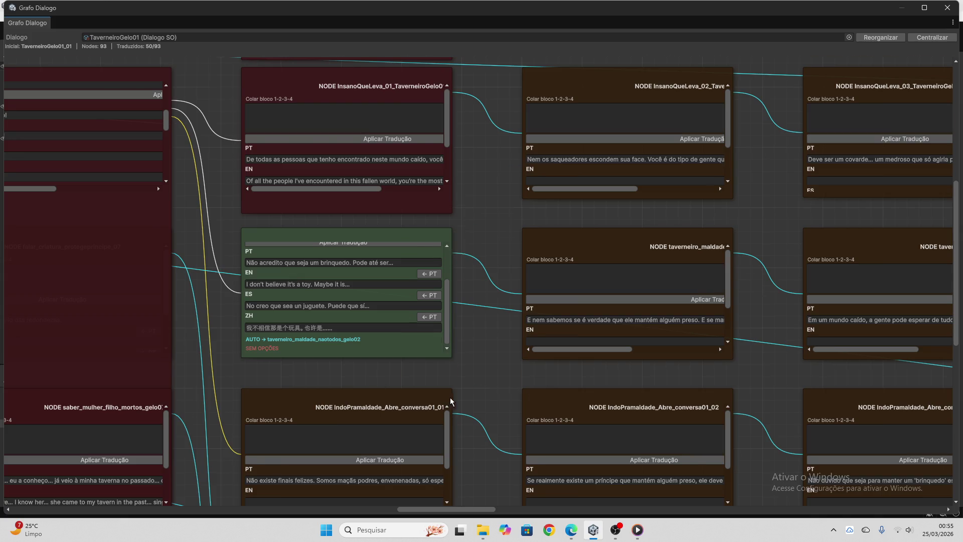
scroll(451, 396, "down", 4)
left_click(354, 241)
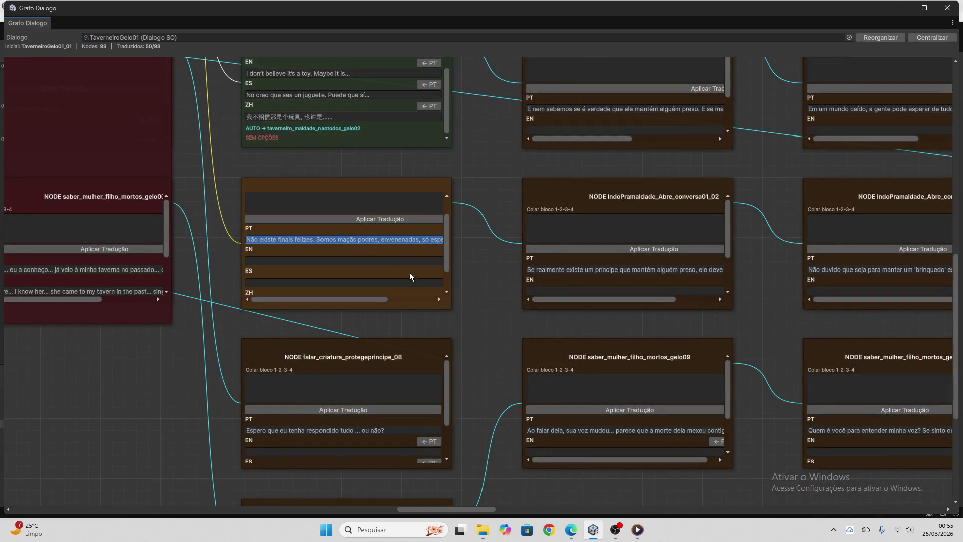
- Translate the finais felizes node's Portuguese line in ChatGPT and apply EN/ES/ZH to it
left_click(571, 530)
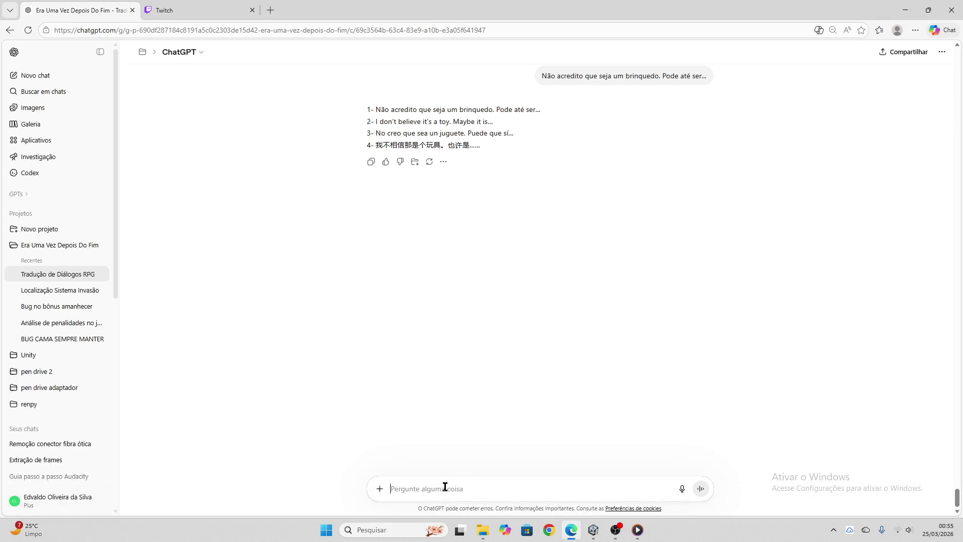
key("ctrl+v")
key("Return")
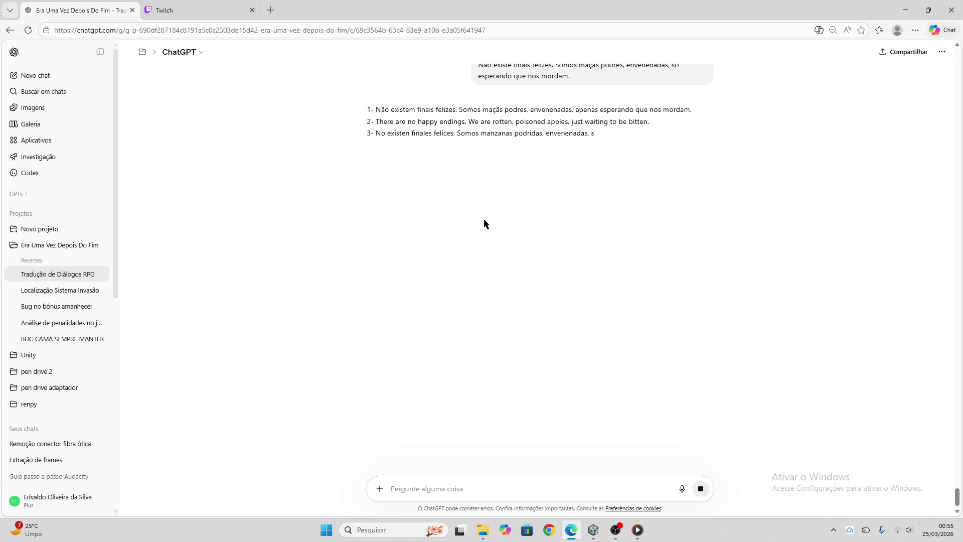
left_click(371, 161)
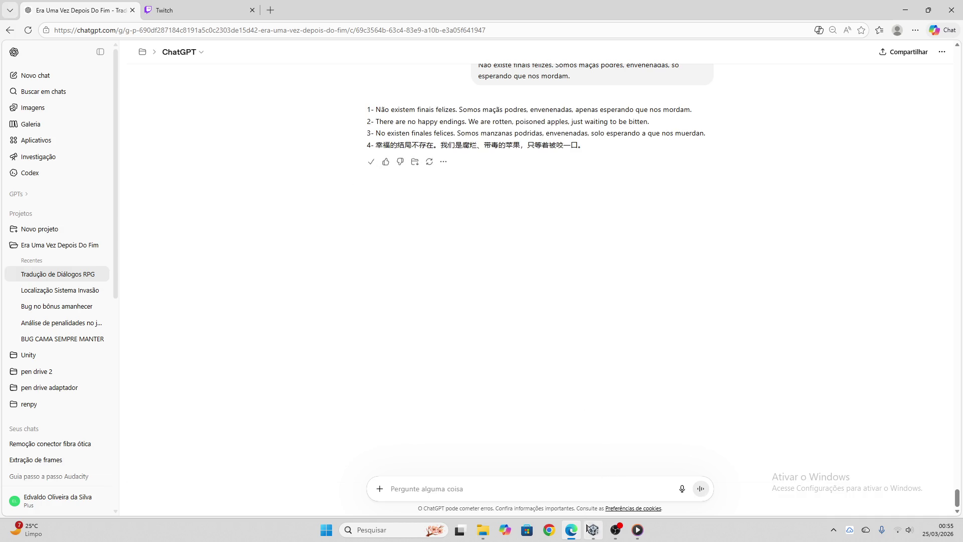
left_click(594, 530)
left_click(281, 203)
key("ctrl+v")
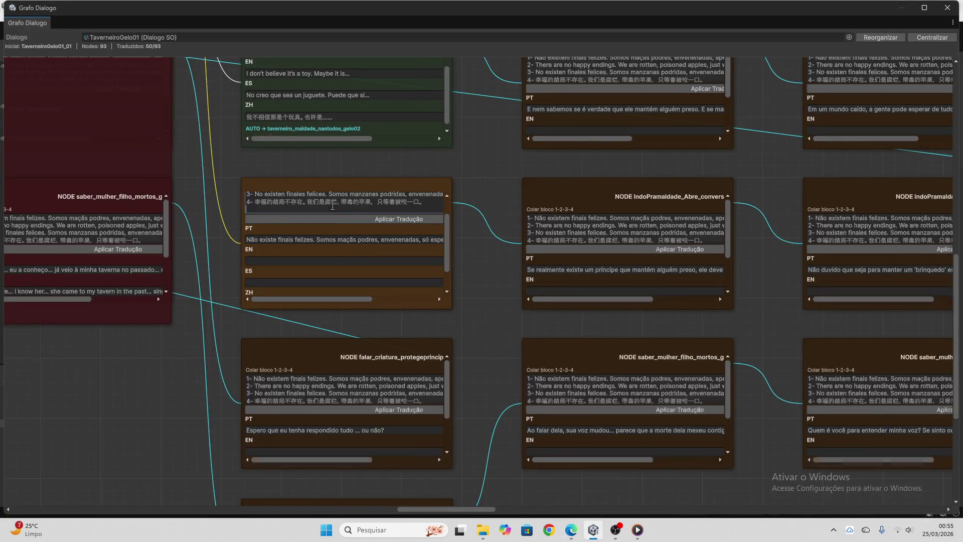
left_click(346, 221)
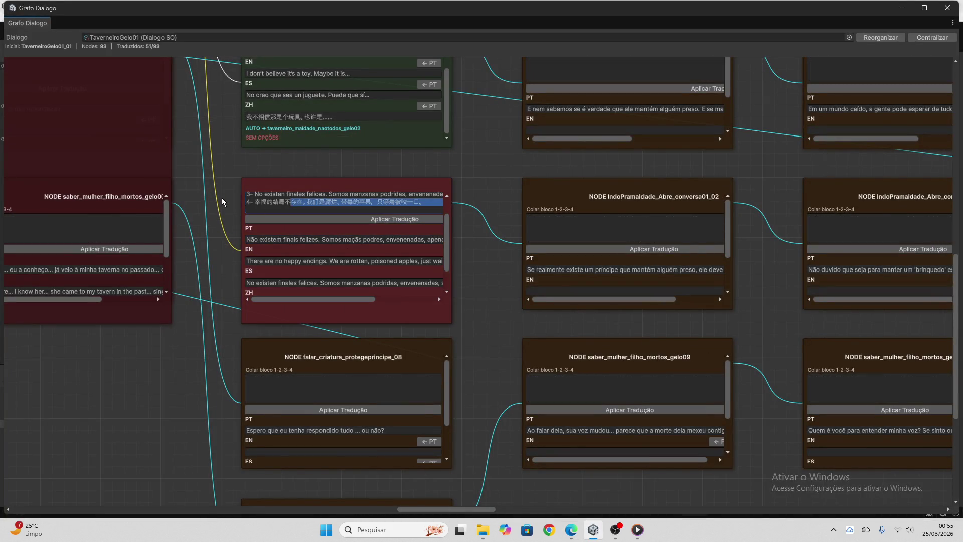
key("ctrl+a")
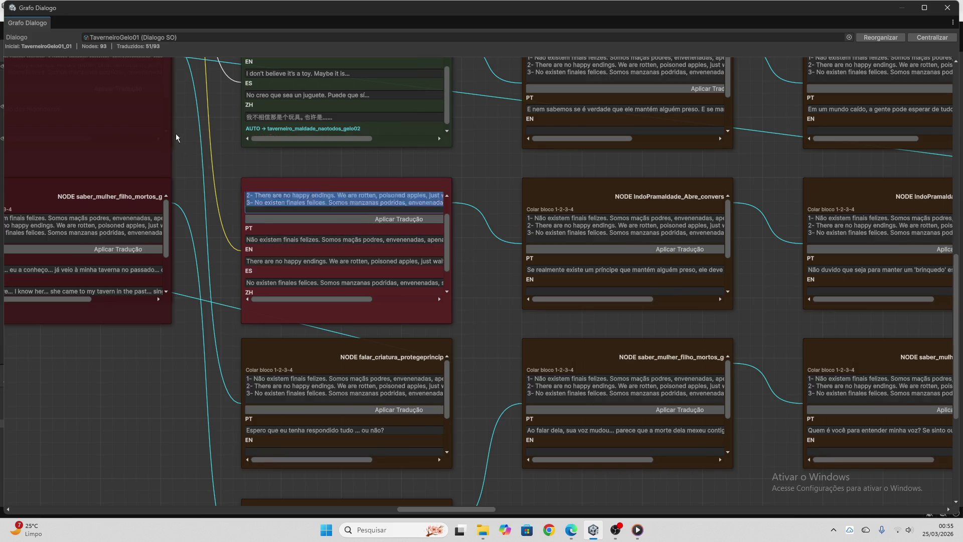
key("BackSpace")
- Add ChatGPT's EN/ES/ZH translations to the falar_criatura_protegeprincipe_08 node
scroll(388, 199, "down", 3)
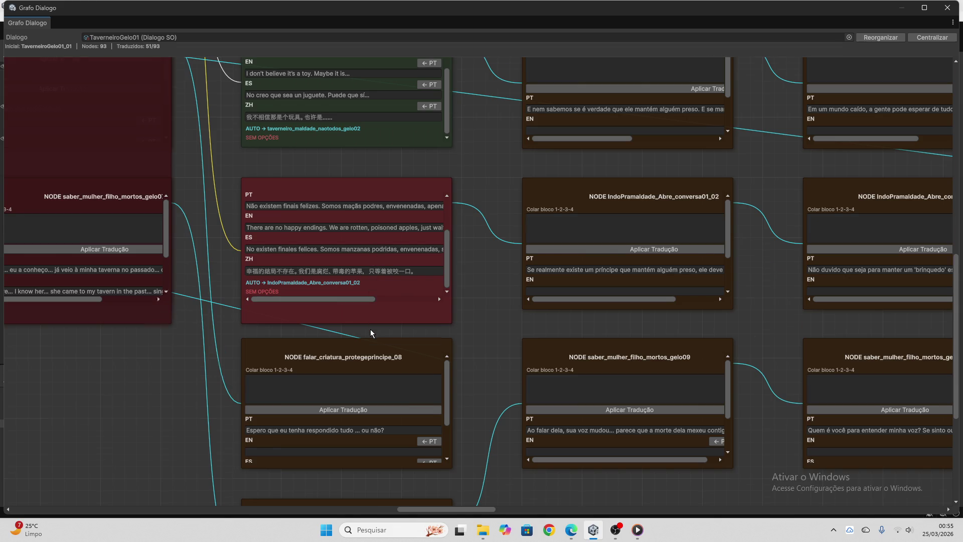
scroll(370, 329, "down", 2)
left_click(352, 370)
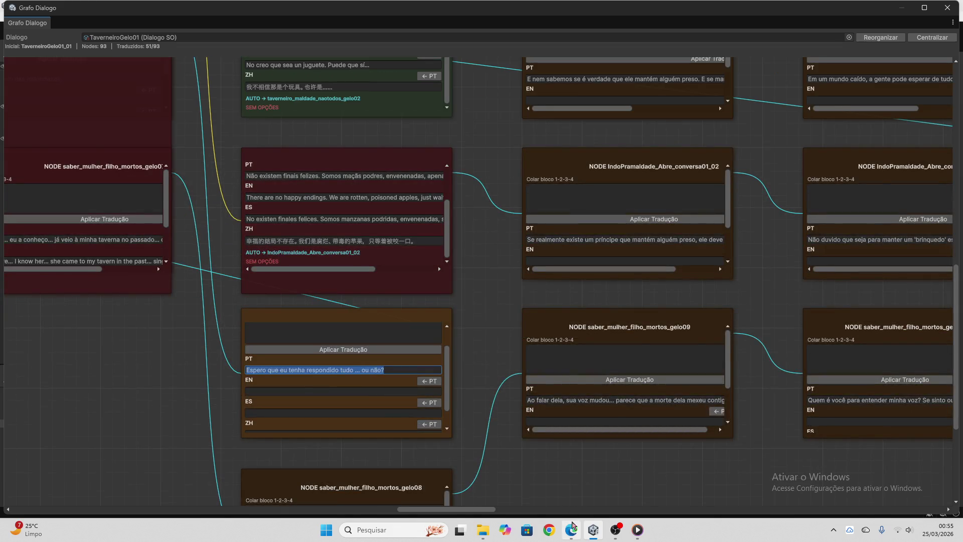
left_click(571, 530)
type("Espero que eu tenha respondido tudo ... ou não?")
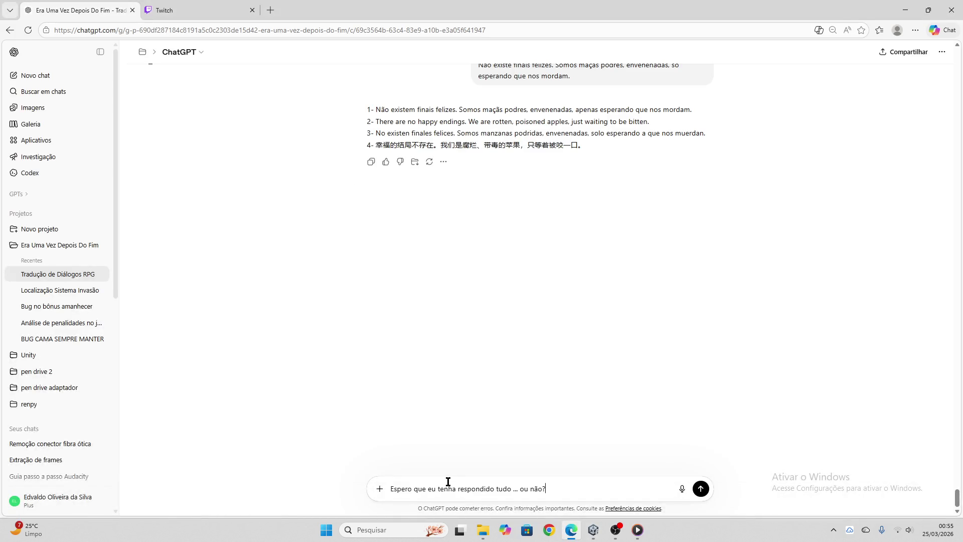
key("Return")
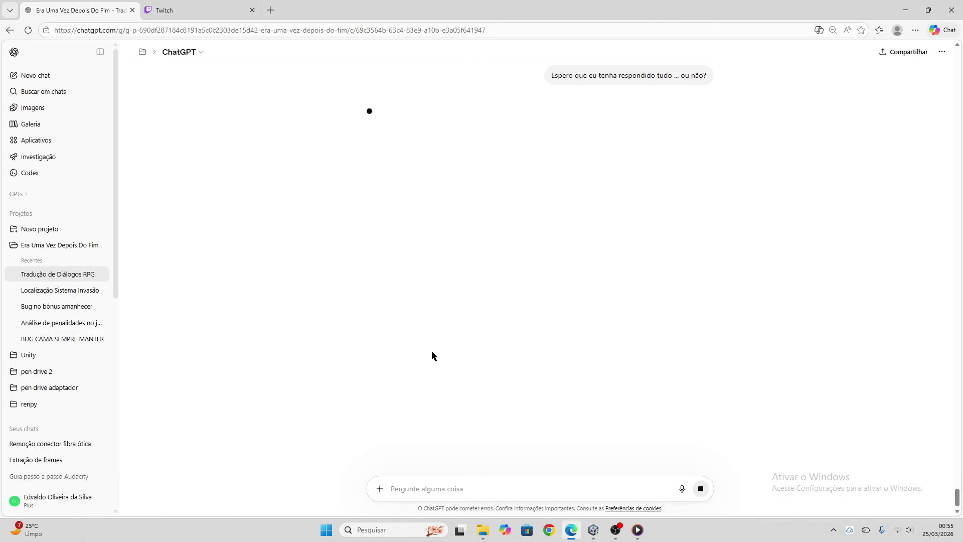
left_click(373, 161)
left_click(593, 530)
left_click(355, 322)
key("ctrl+v")
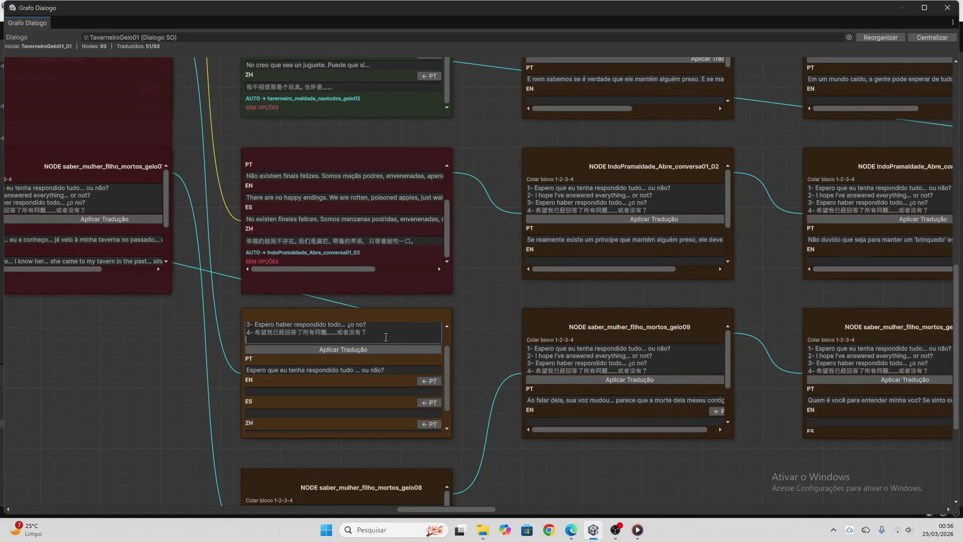
scroll(398, 356, "up", 2)
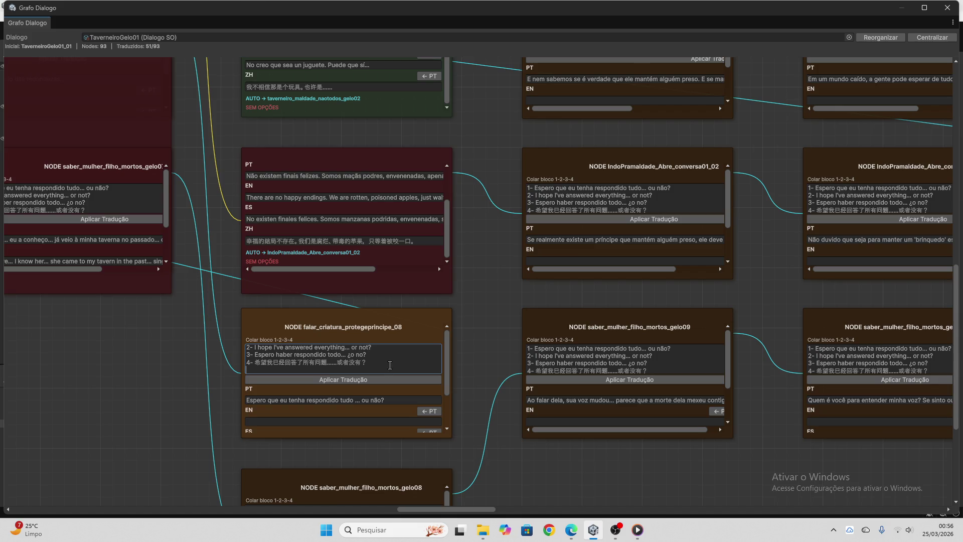
left_click(378, 379)
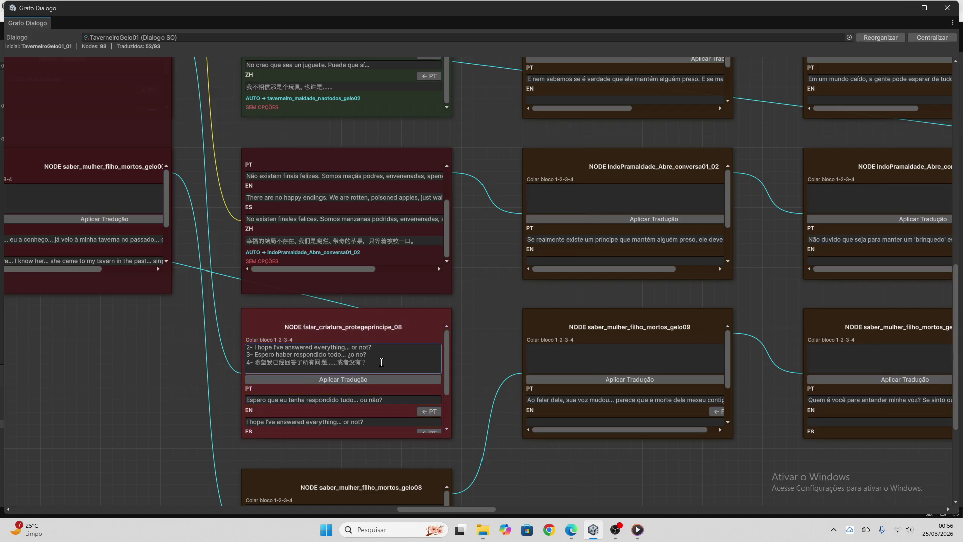
key("BackSpace")
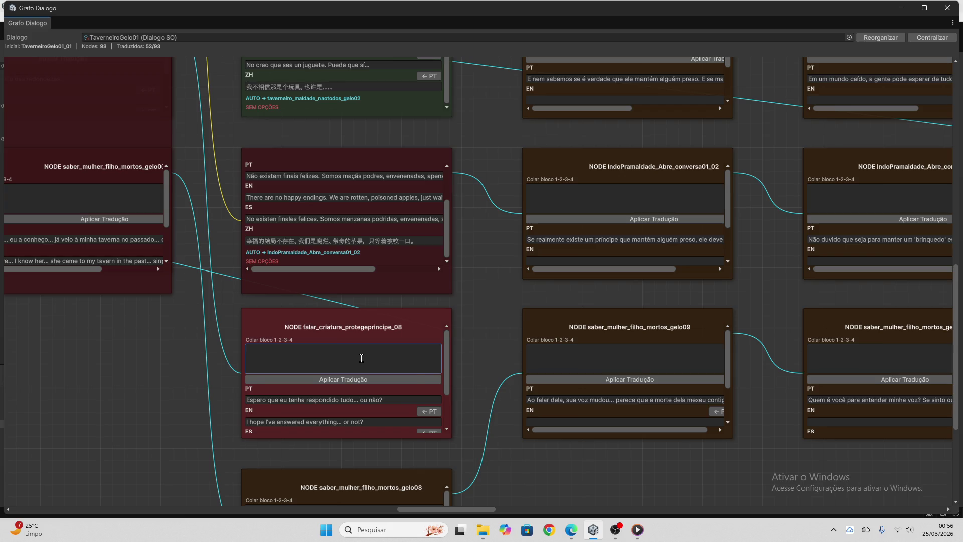
- Get ChatGPT's four-language translation of gelo08's line 'Infelizmente, ela veio…'
scroll(362, 358, "down", 3)
scroll(492, 383, "down", 6)
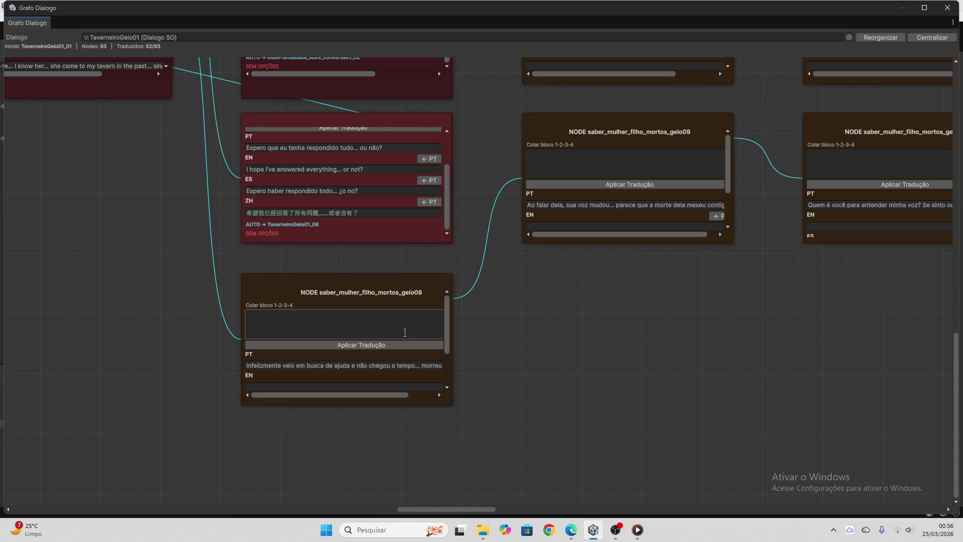
left_click(370, 363)
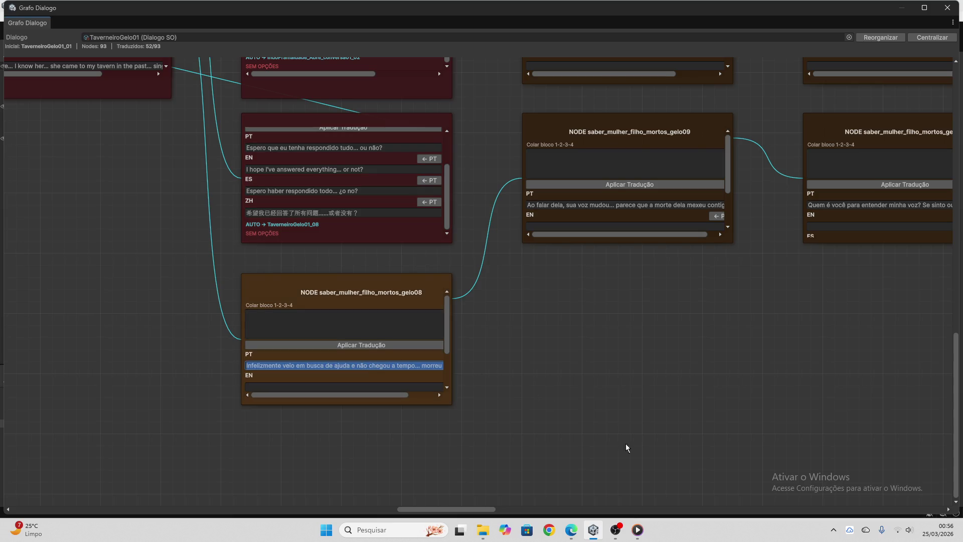
left_click(583, 531)
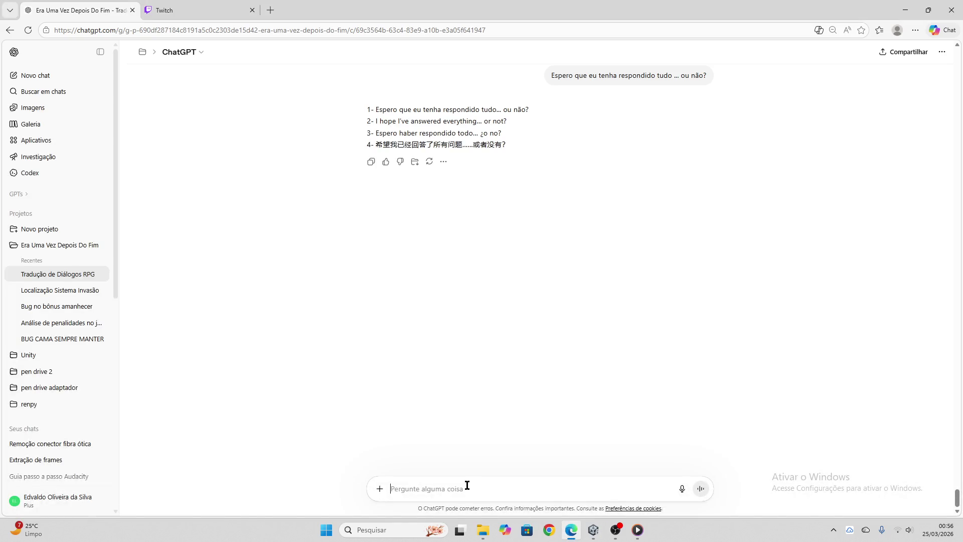
key("ctrl+v")
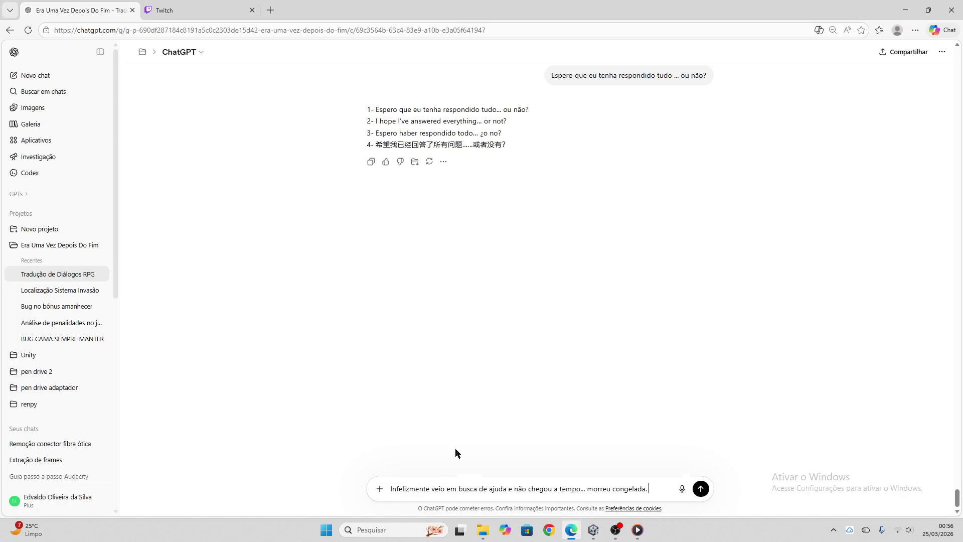
key("Return")
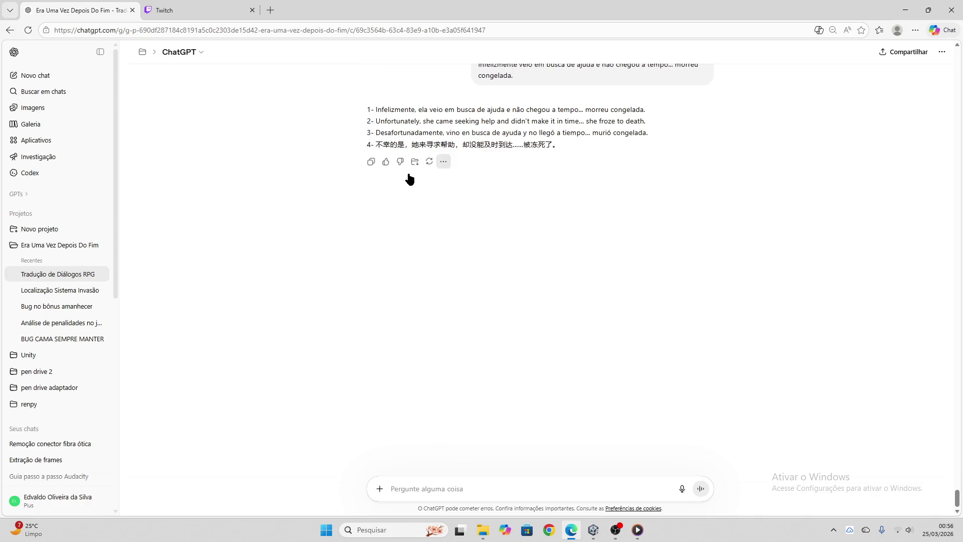
left_click(371, 162)
- Paste and apply the translations to saber_mulher_filho_mortos_gelo08, reaching 53/93
left_click(593, 530)
left_click(365, 322)
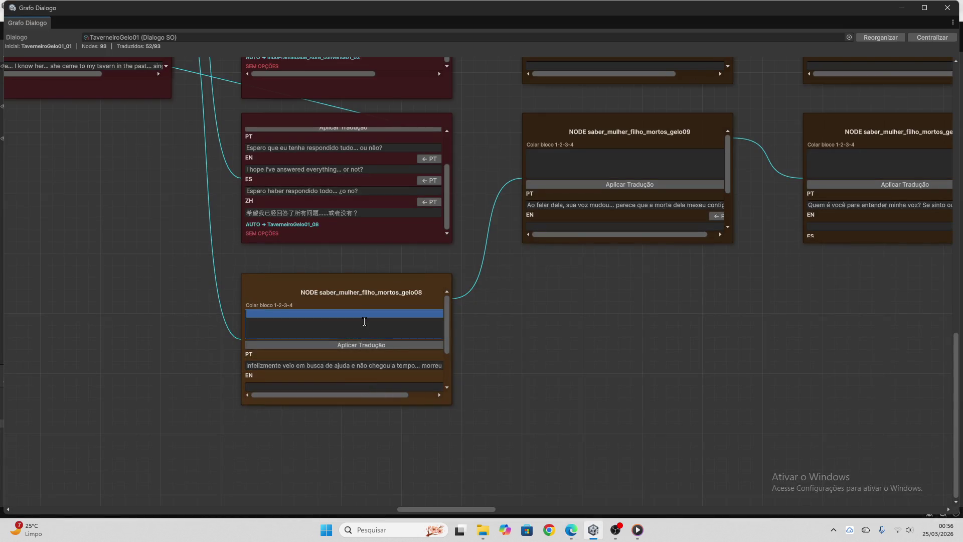
key("ctrl+b")
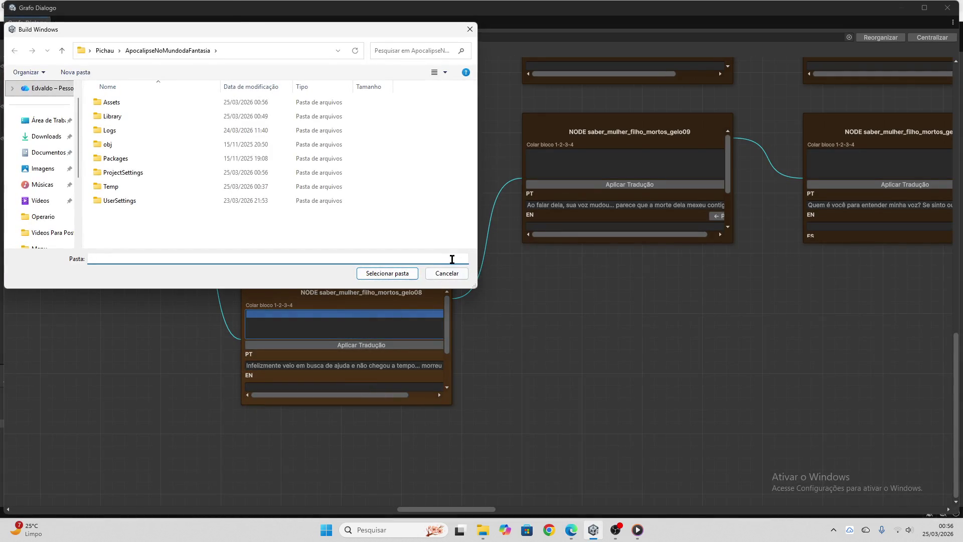
left_click(453, 273)
key("ctrl+v")
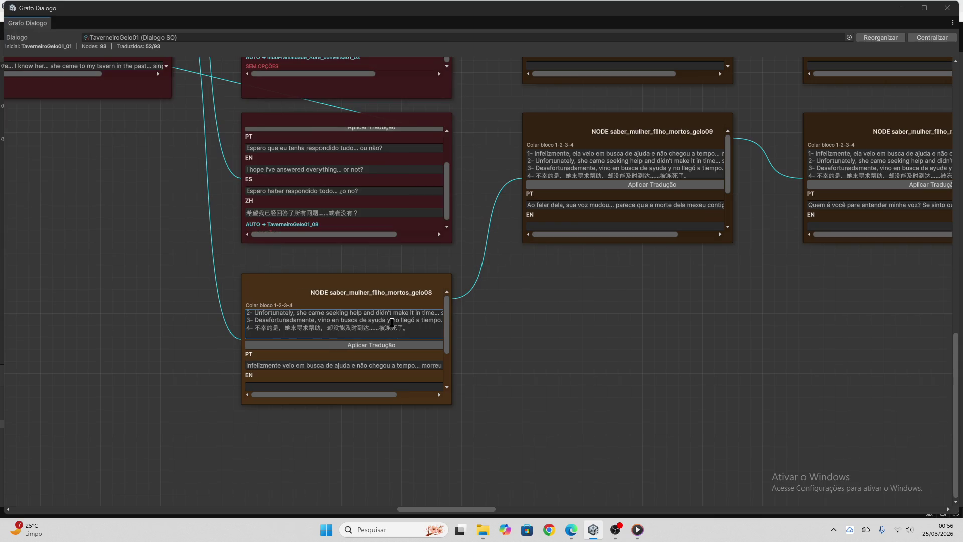
left_click(394, 346)
key("ctrl+a")
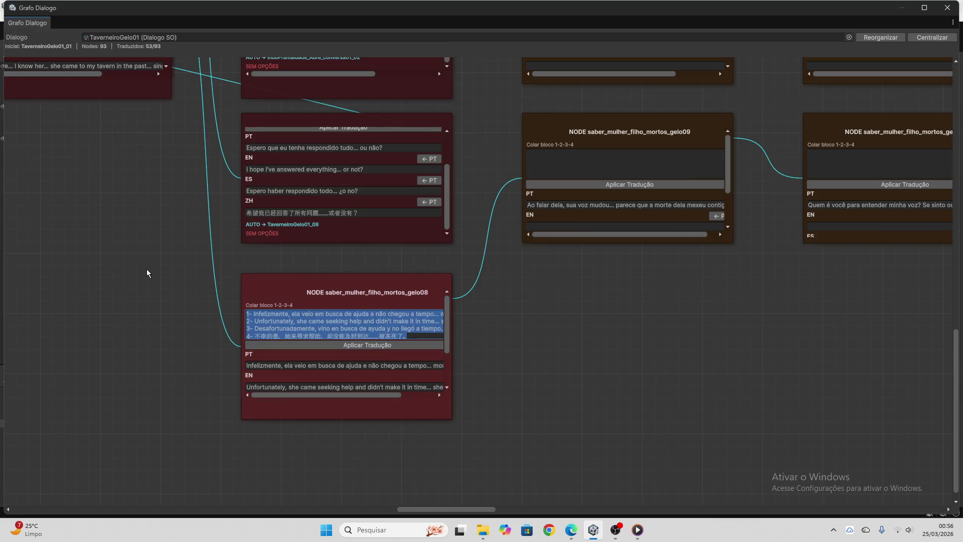
key("Delete")
scroll(361, 370, "down", 3)
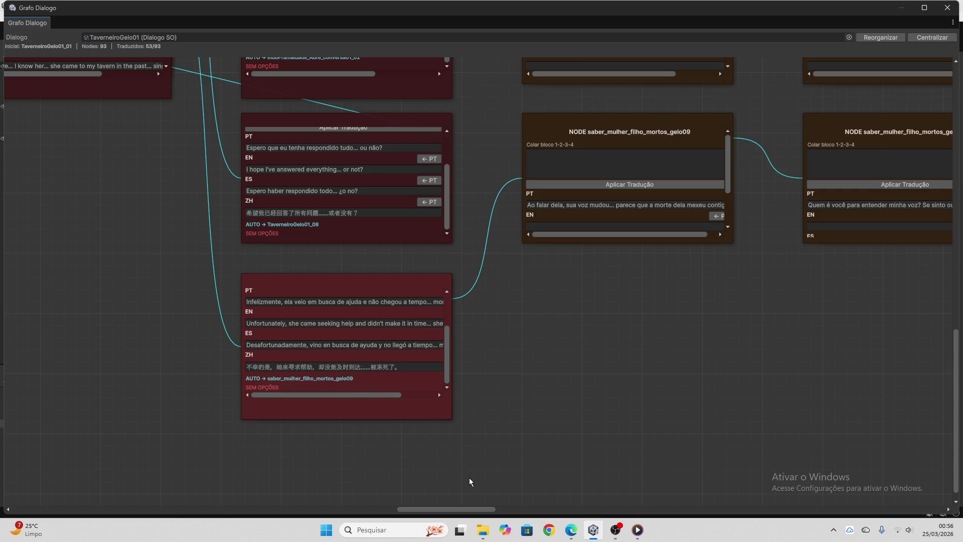
scroll(477, 512, "right", 10)
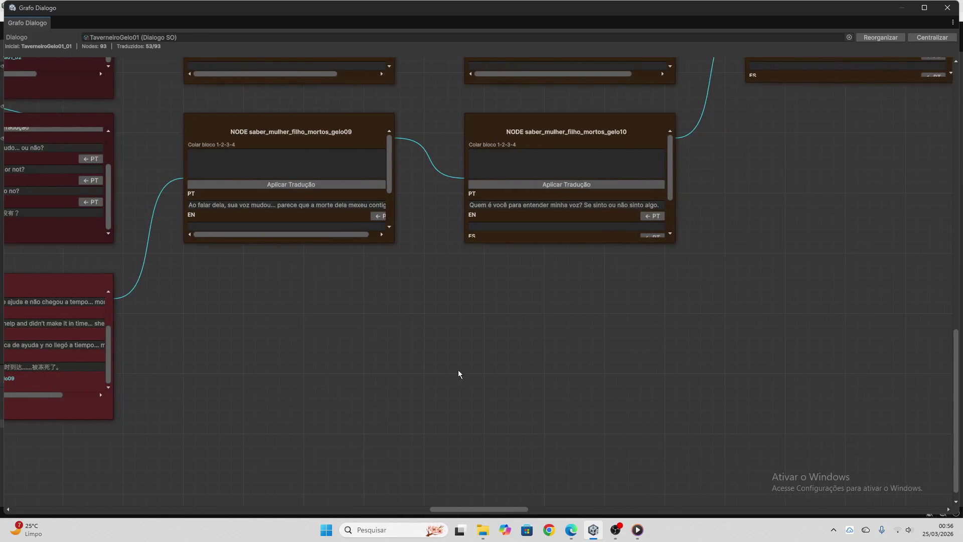
scroll(436, 346, "up", 5)
scroll(423, 299, "up", 15)
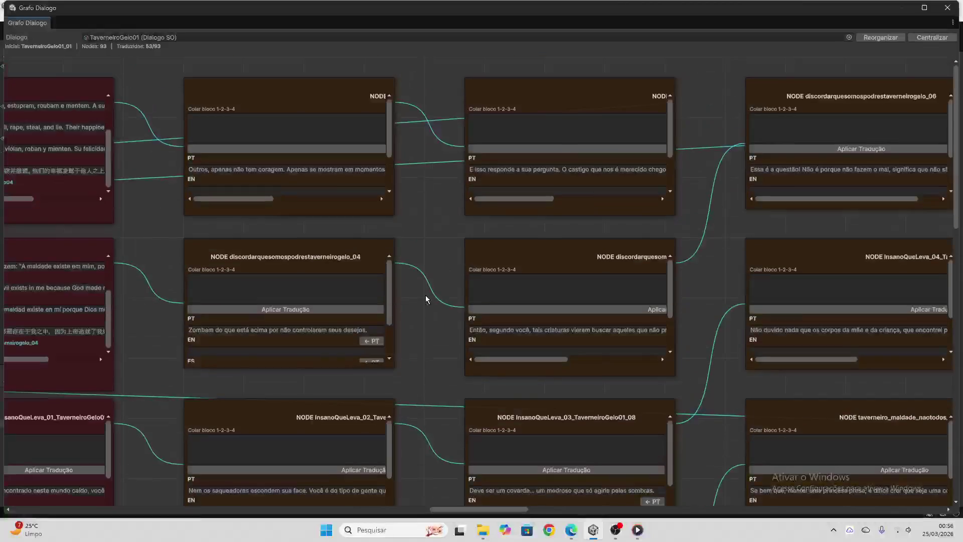
- Get ChatGPT's four-language translation of 'Outros, apenas não têm coragem…'
left_click(342, 169)
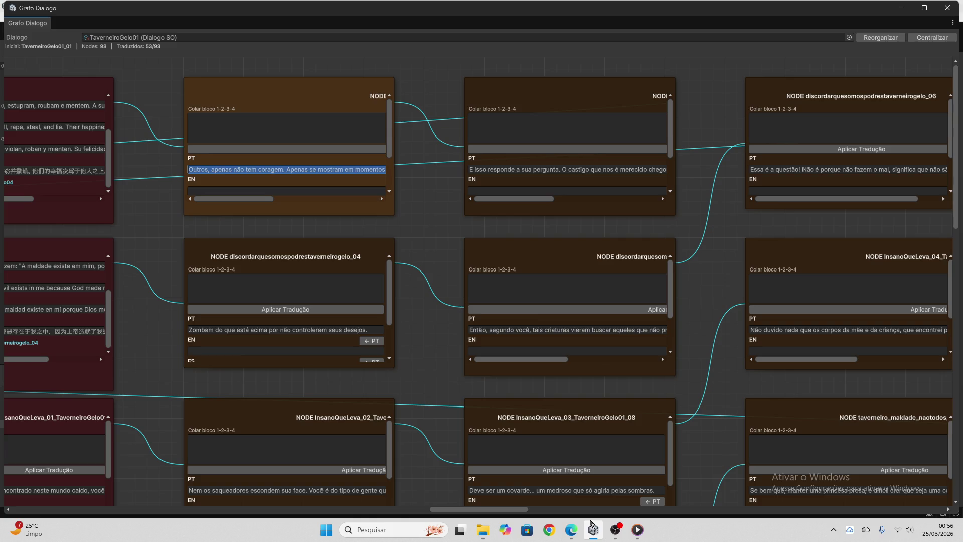
left_click(571, 530)
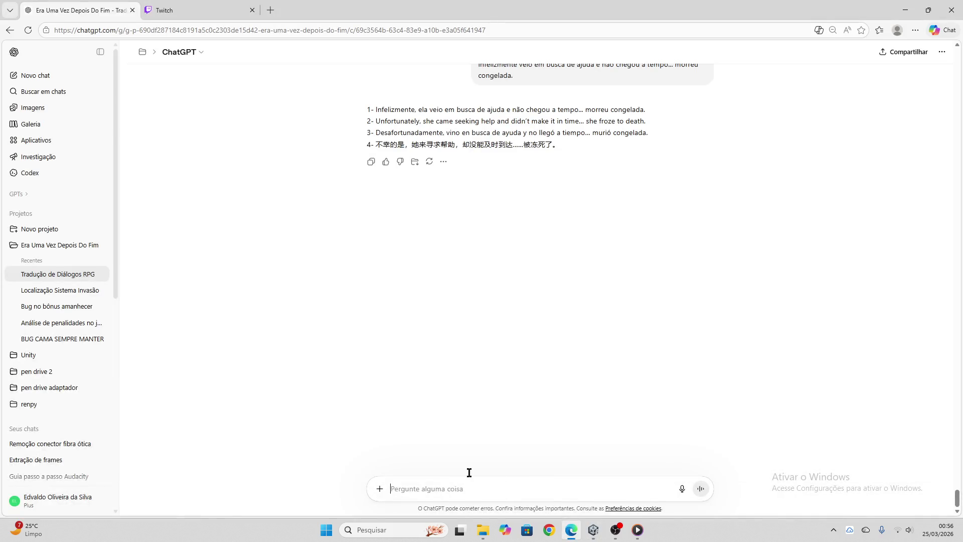
key("ctrl+v")
key("Return")
left_click(196, 10)
left_click(80, 10)
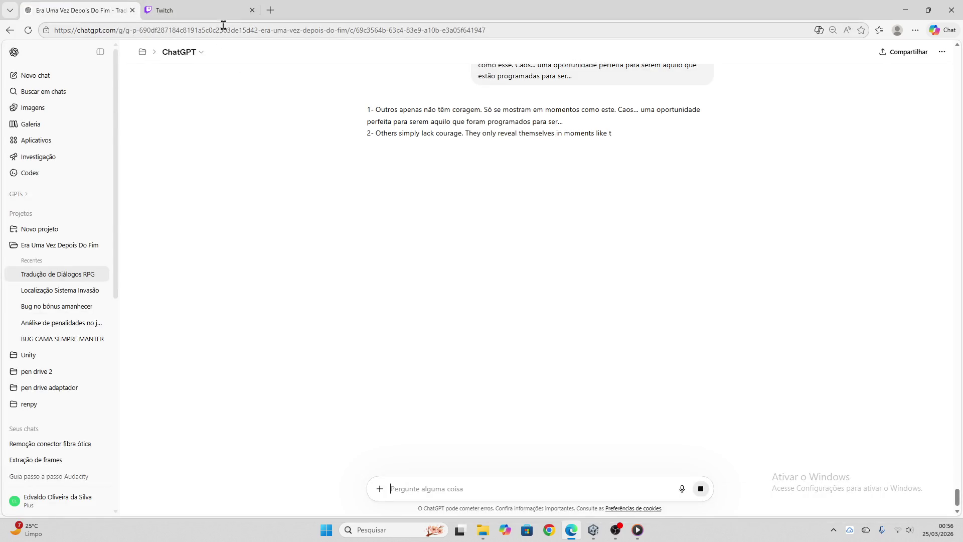
left_click(371, 209)
- Paste it into Colar bloco 1-2-3-4 and apply, bringing the count to 54/93
key("alt+Tab")
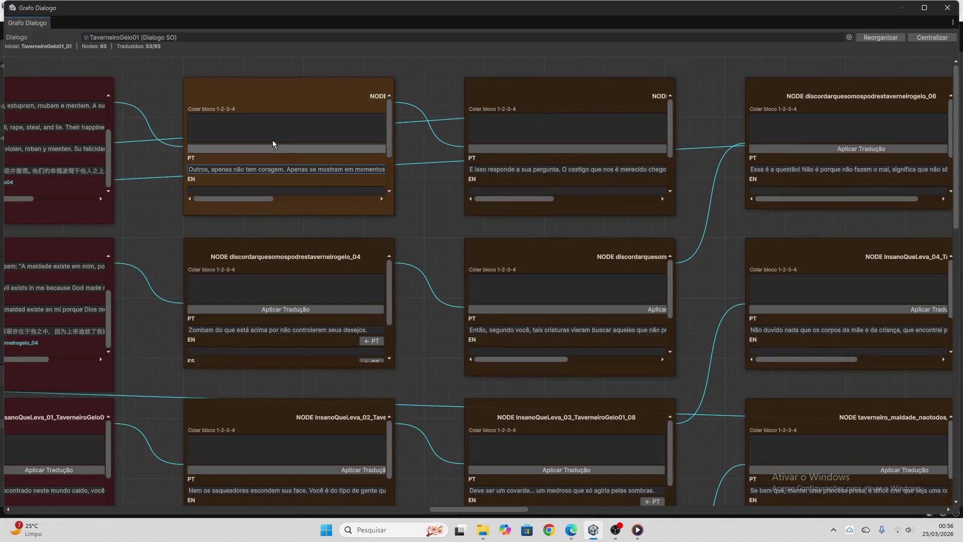
left_click(272, 140)
key("ctrl+v")
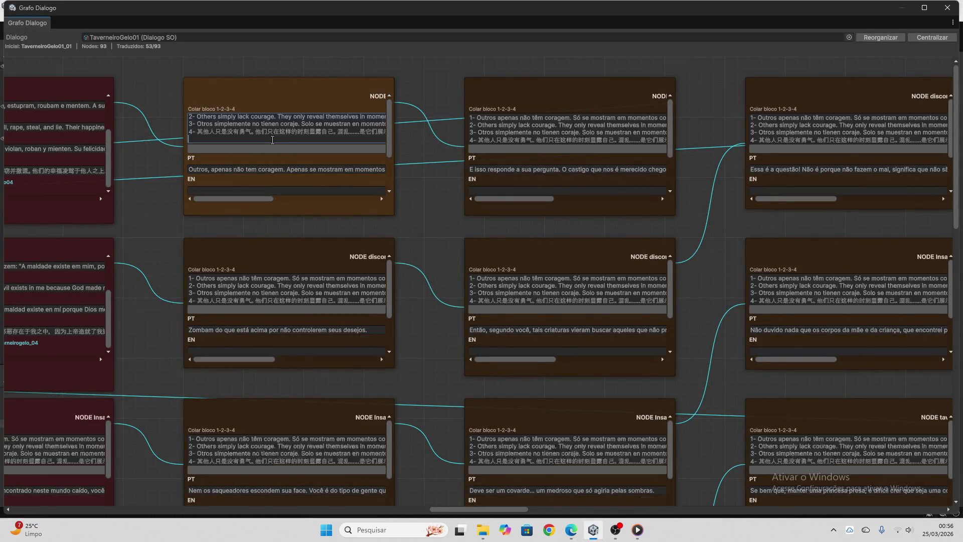
left_click(273, 146)
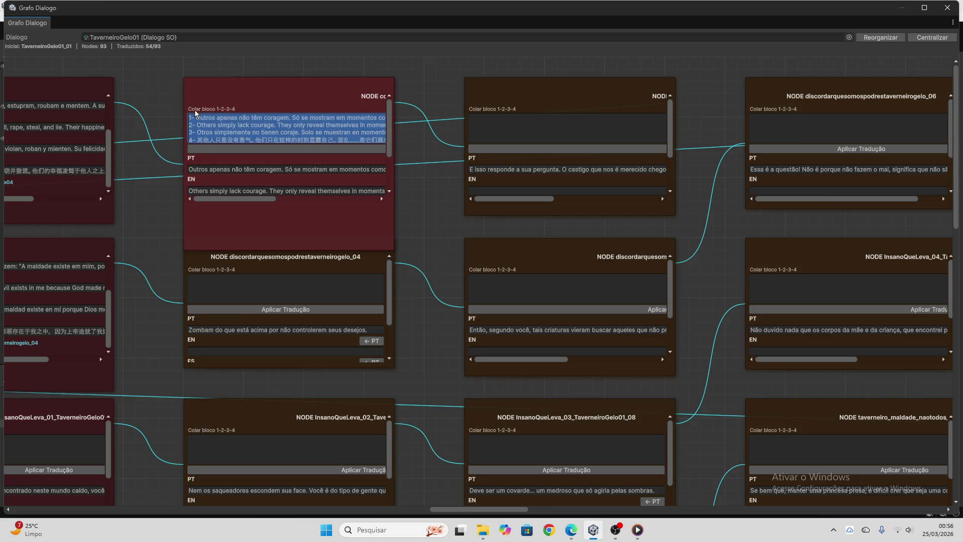
key("BackSpace")
scroll(248, 132, "down", 3)
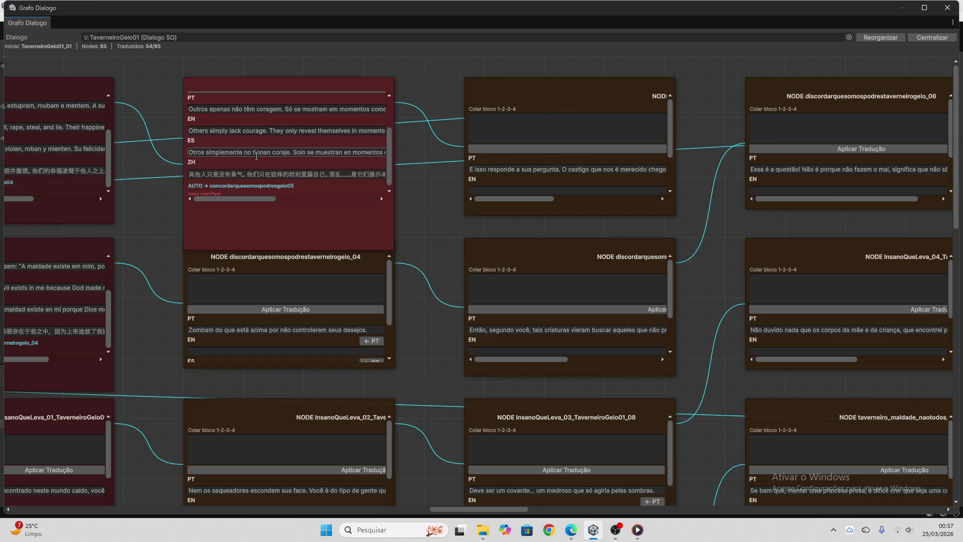
scroll(422, 227, "down", 3)
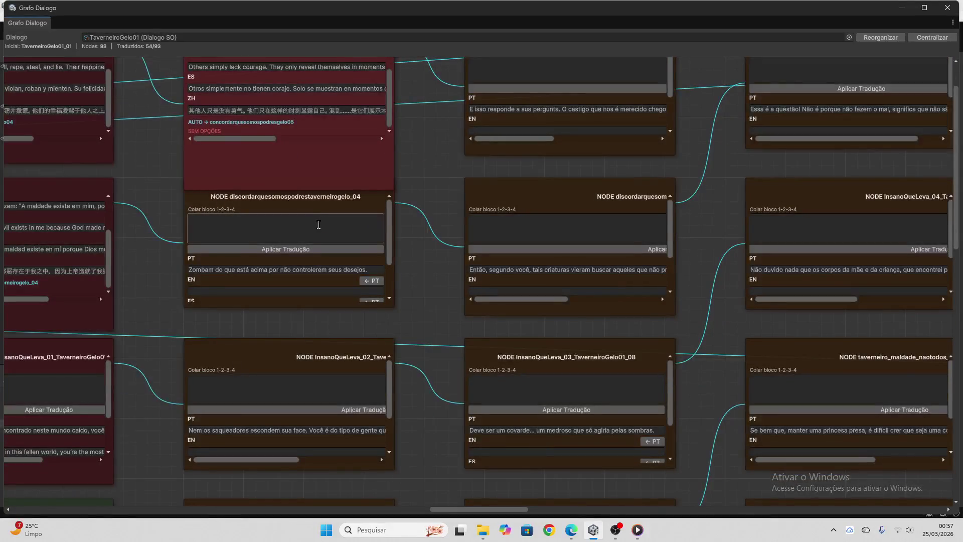
- Translate the 'Zombam do que está acima' line in ChatGPT and paste it into that node
left_click(299, 271)
left_click(299, 271)
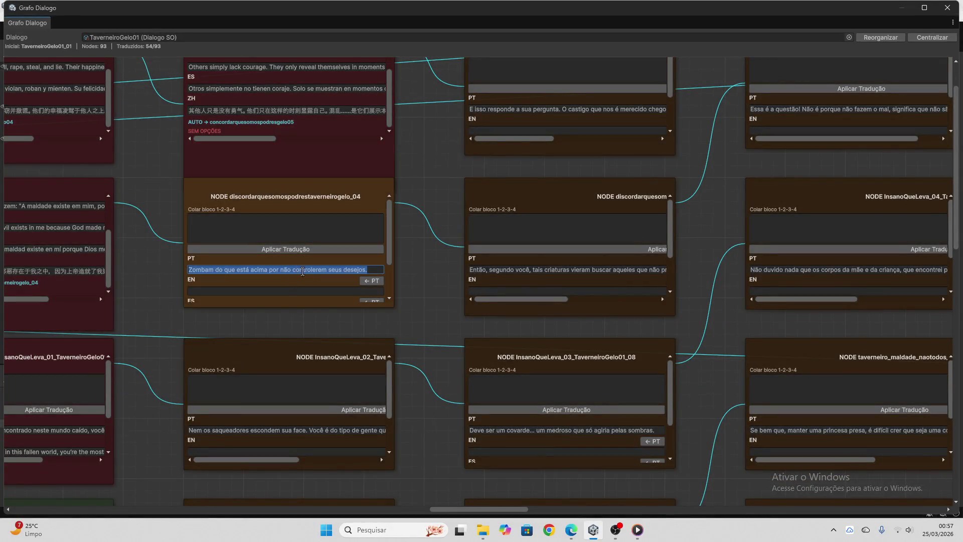
left_click(571, 530)
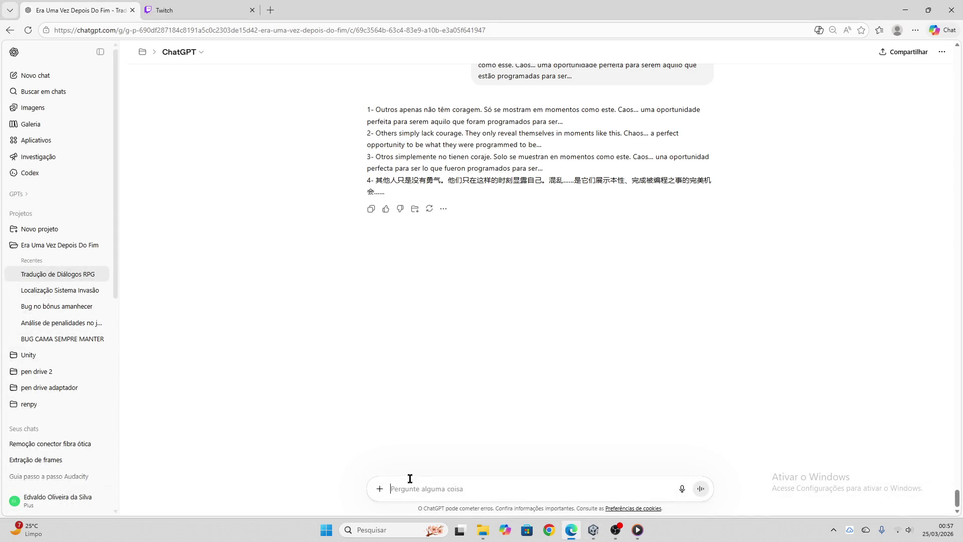
key("ctrl+v")
key("Return")
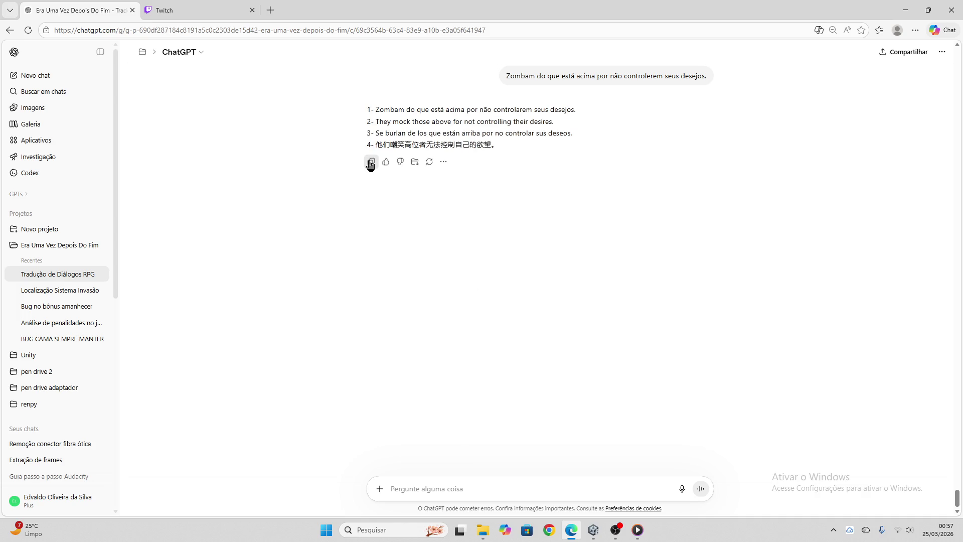
left_click(589, 532)
left_click(256, 228)
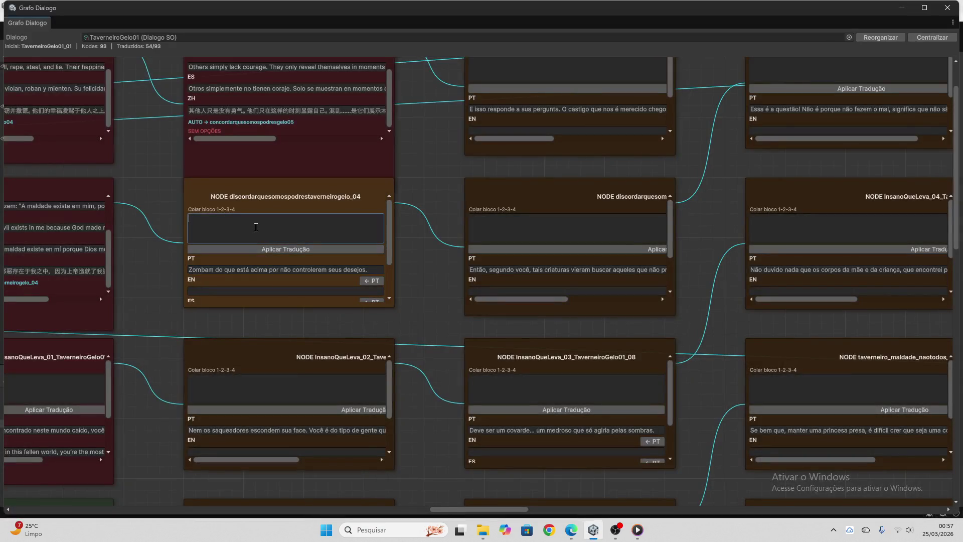
key("ctrl+v")
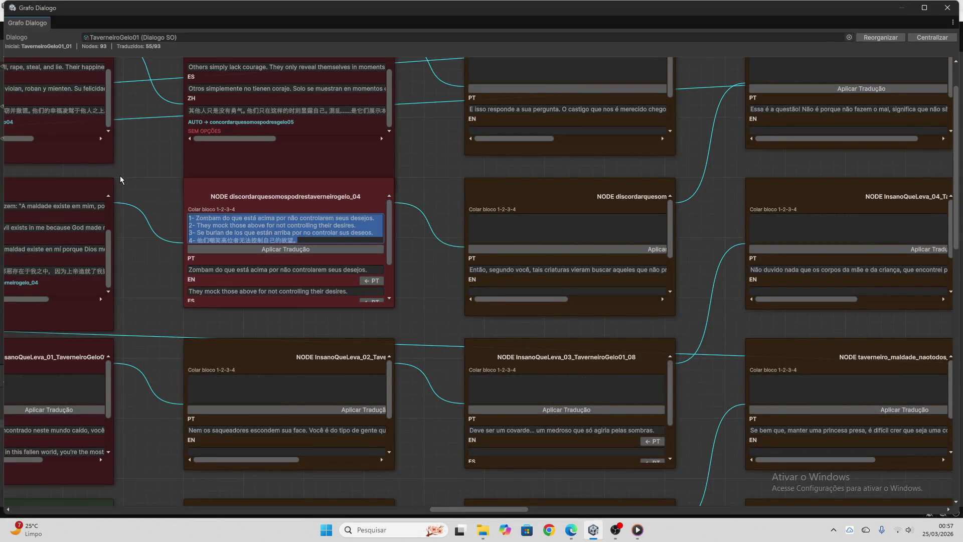
- Get ChatGPT's translation of the InsanoQueLeva_02 line 'Nem os saqueadores escondem sua face…'
scroll(286, 251, "down", 3)
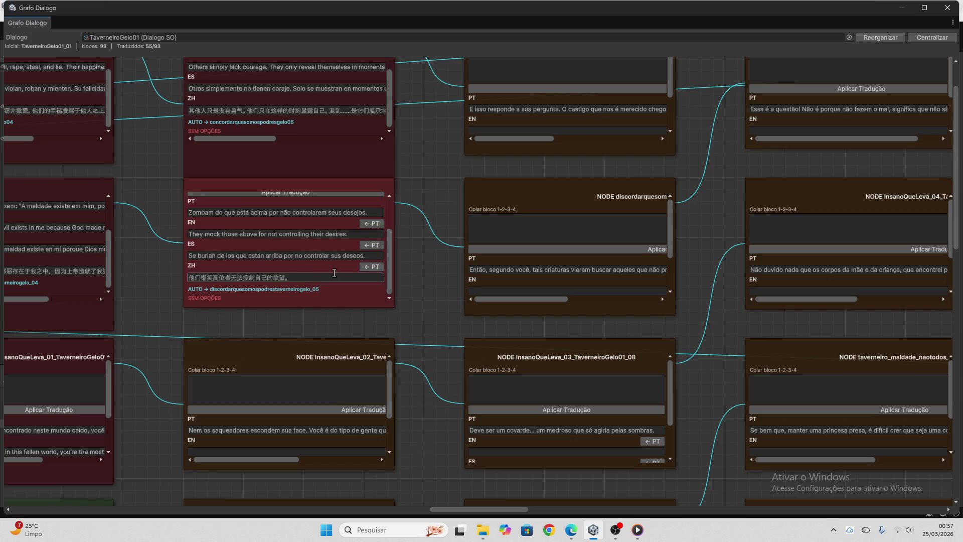
scroll(438, 283, "down", 3)
left_click(301, 310)
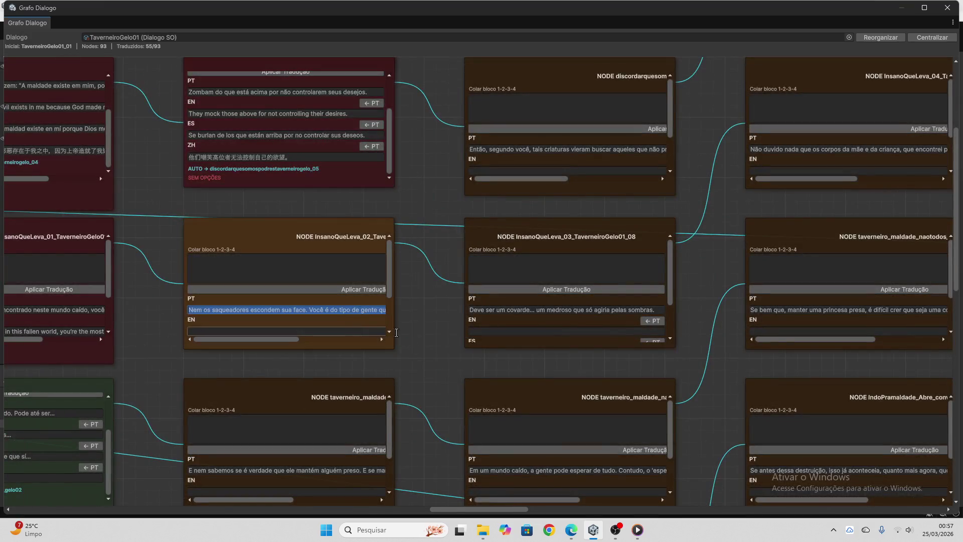
left_click(572, 530)
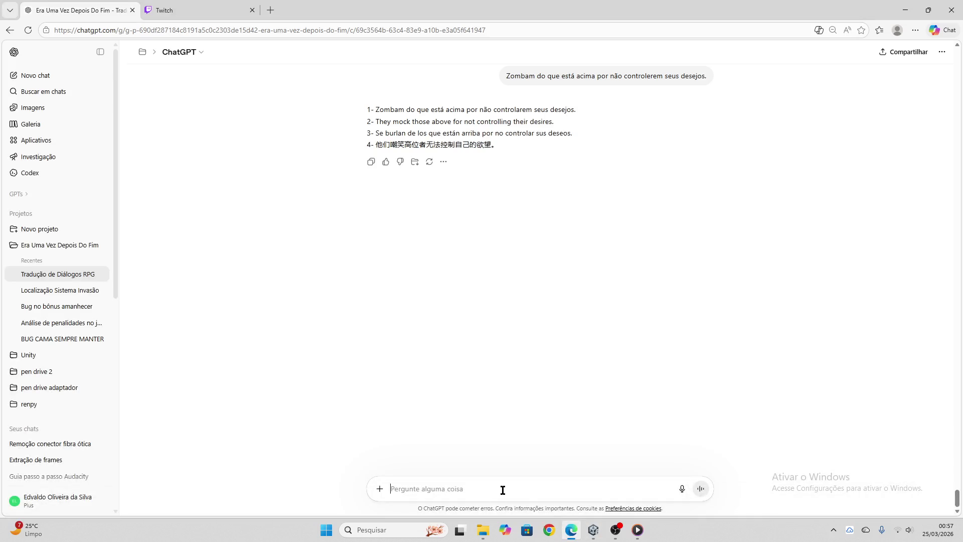
key("ctrl+v")
key("Return")
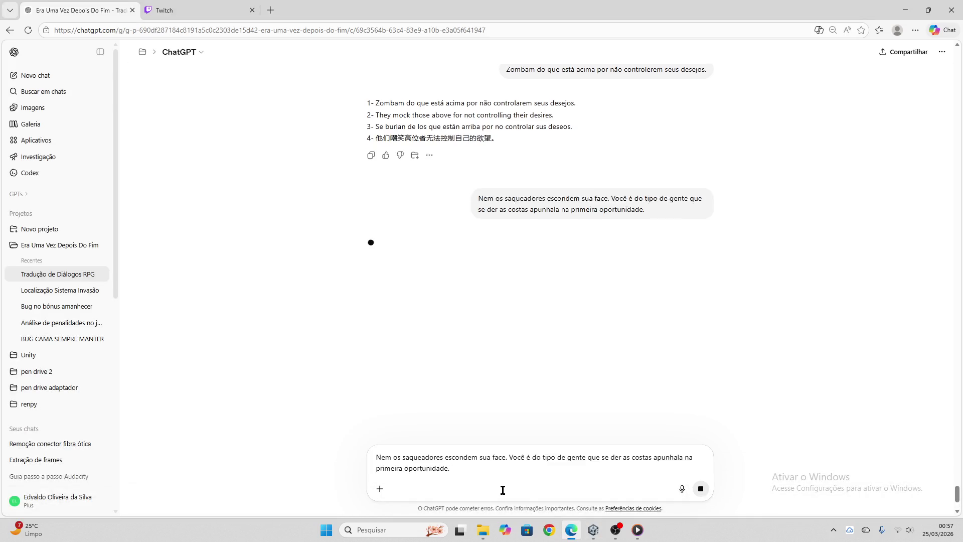
left_click(236, 10)
left_click(81, 10)
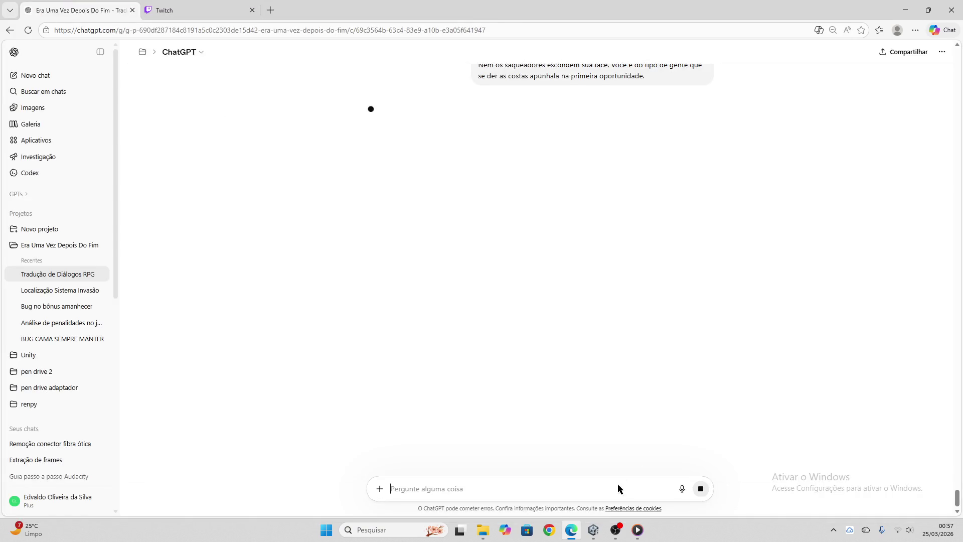
left_click(371, 197)
- Apply those EN/ES/ZH translations to the node (56/93) and copy the next node's line
left_click(594, 530)
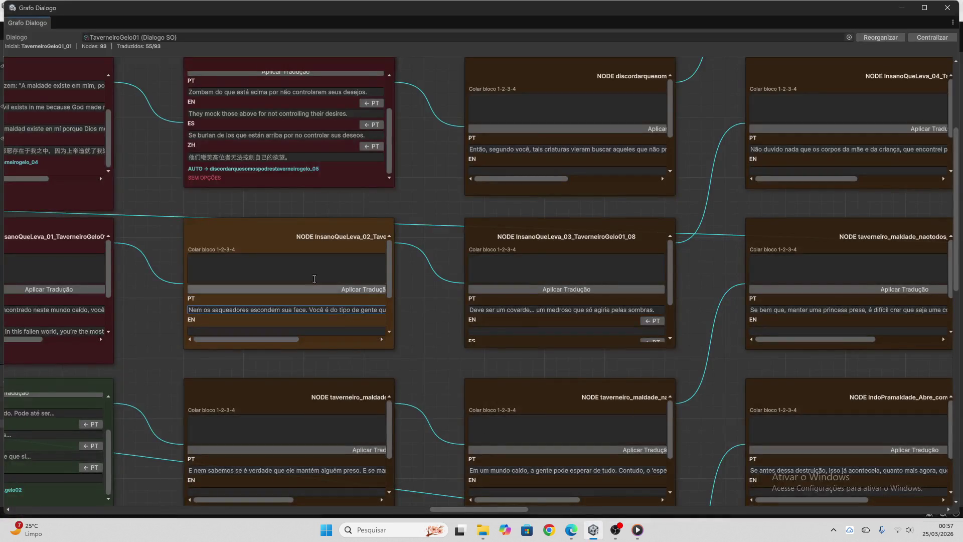
left_click(314, 279)
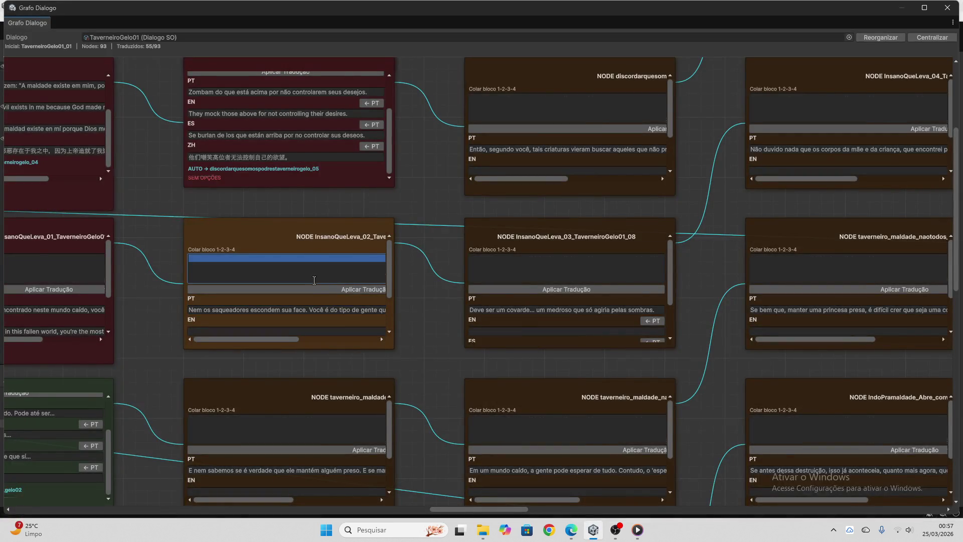
key("ctrl+v")
left_click(317, 291)
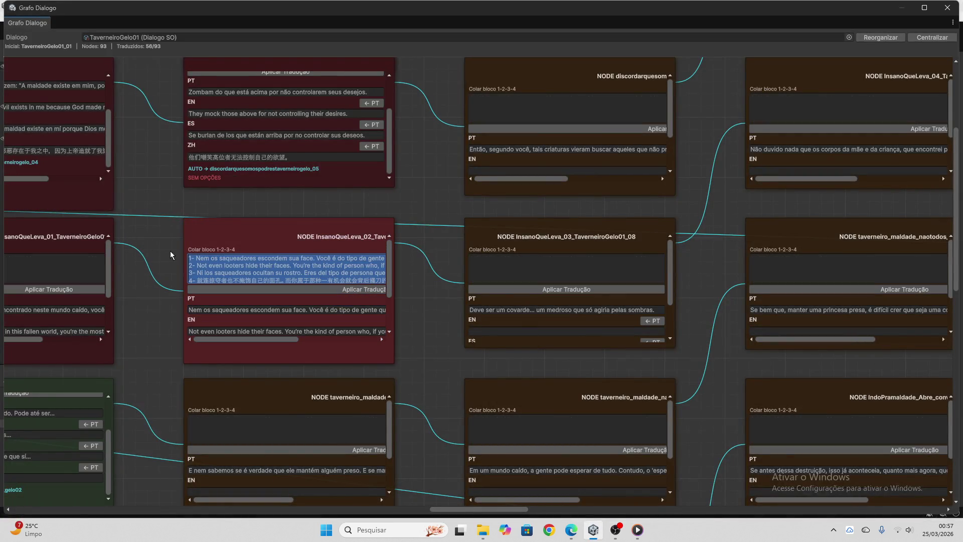
key("BackSpace")
scroll(302, 279, "down", 3)
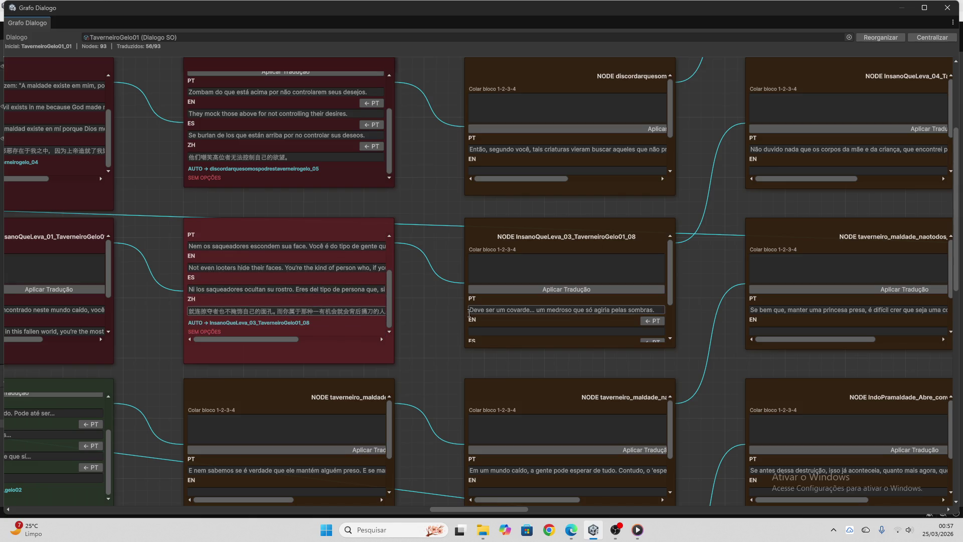
scroll(436, 323, "down", 3)
left_click(361, 351)
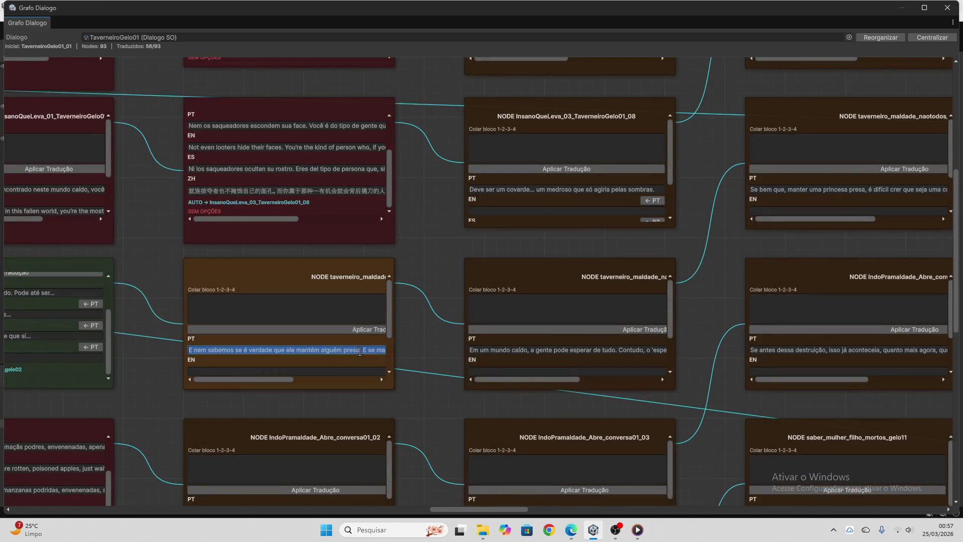
- Paste ChatGPT's translation of '…se é verdade que ele mantém alguém preso…' into gelo02
left_click(571, 530)
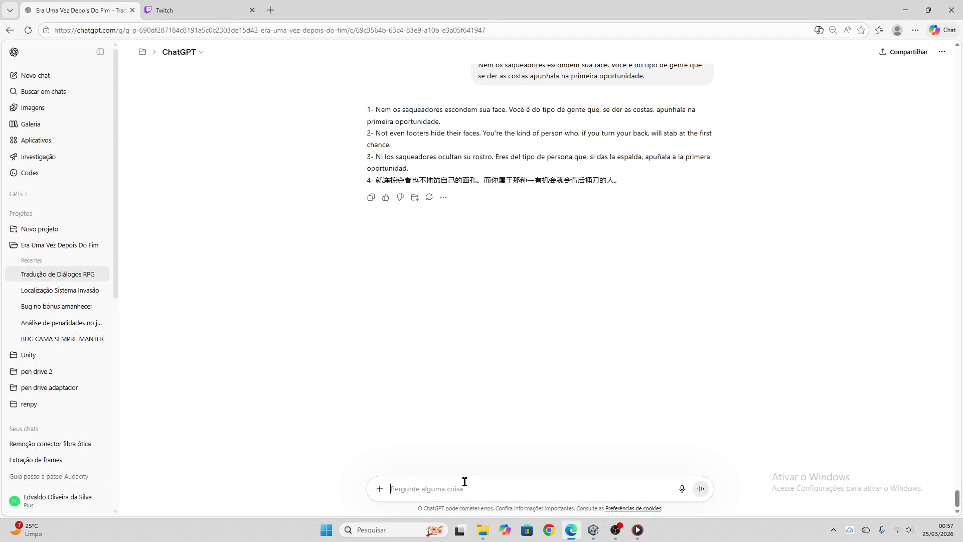
key("ctrl+v")
key("Return")
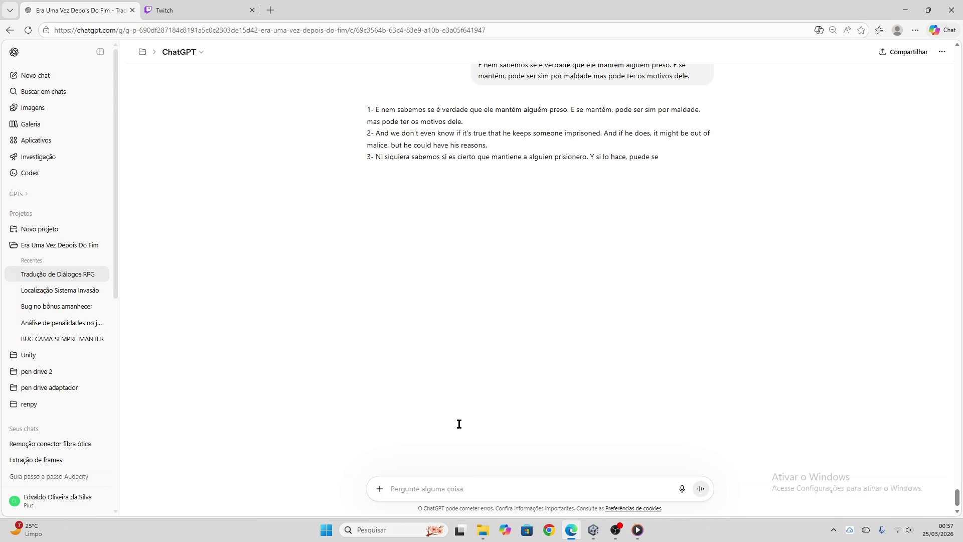
left_click(371, 198)
left_click(593, 530)
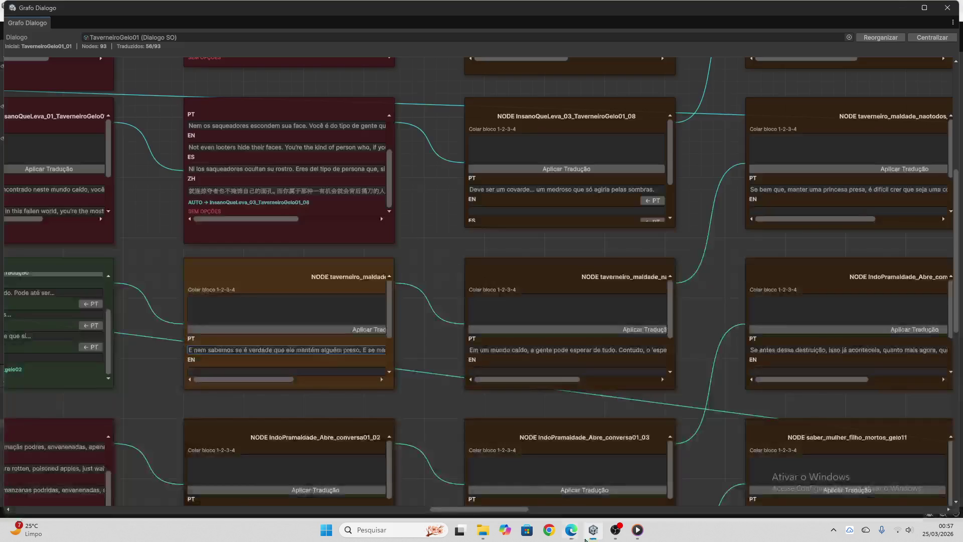
left_click(277, 317)
key("ctrl+v")
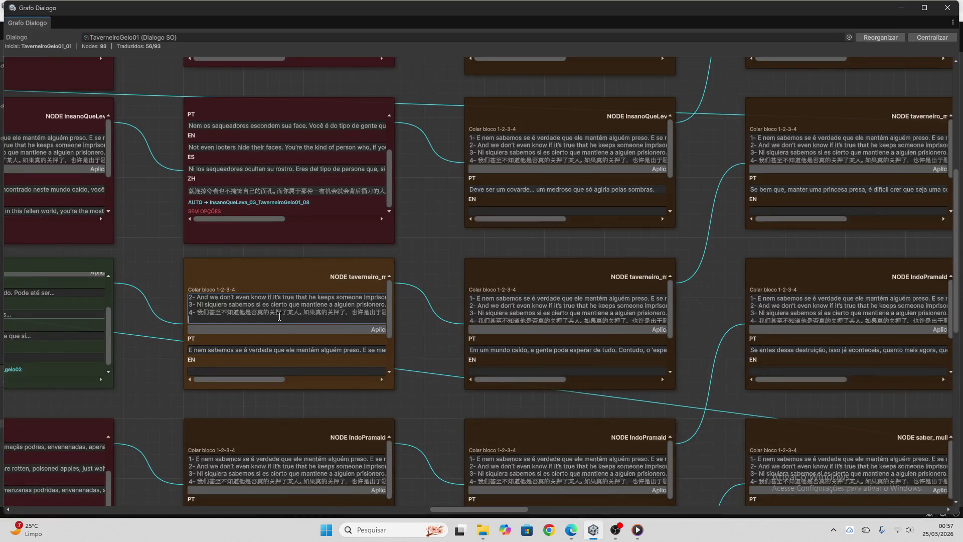
left_click_drag(331, 312, 173, 277)
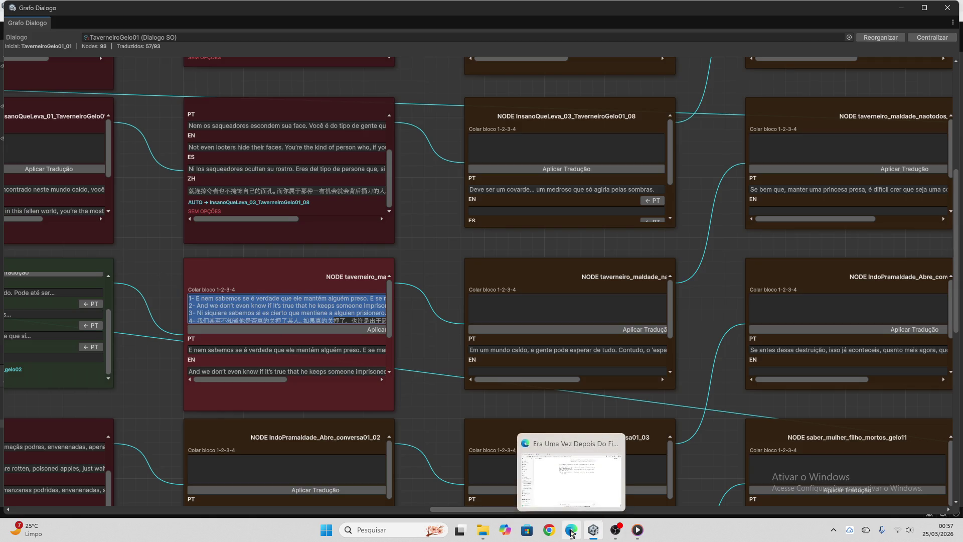
- Pan the graph and scroll the gelo03 node to review its PT and EN lines
left_click(572, 532)
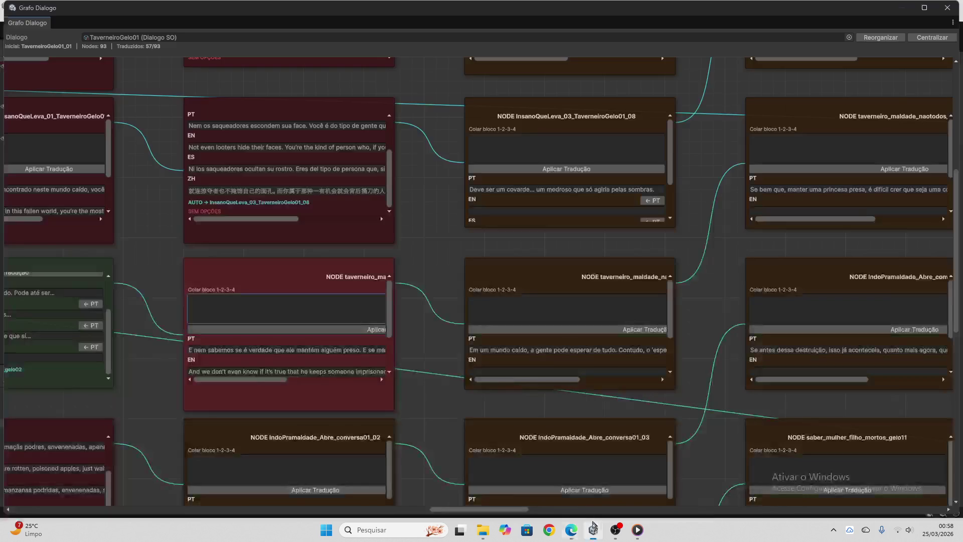
left_click(594, 530)
left_click_drag(485, 510, 464, 507)
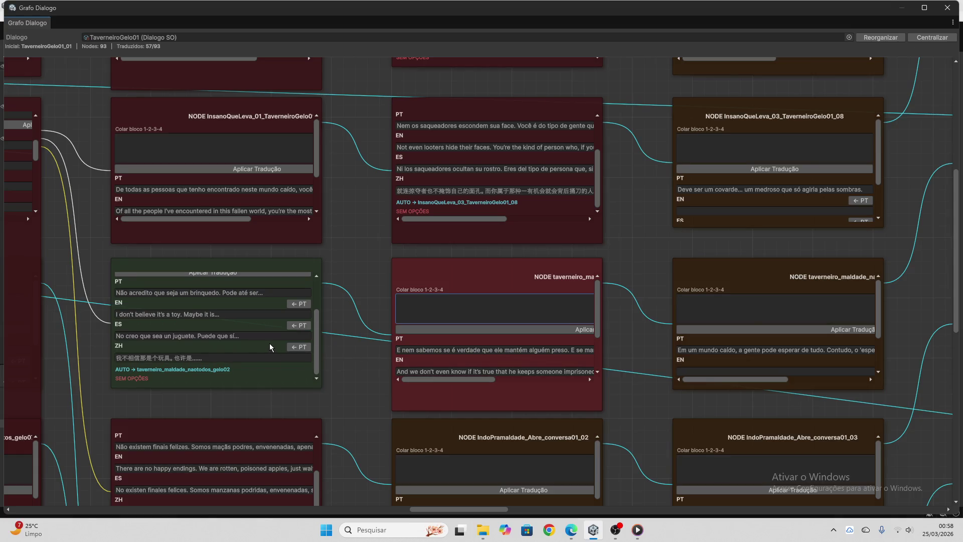
left_click_drag(470, 380, 573, 406)
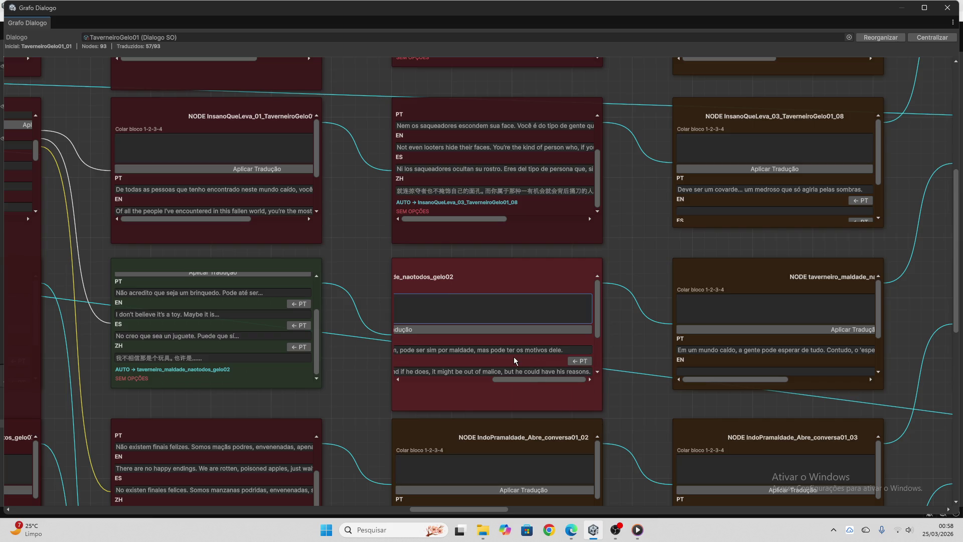
left_click_drag(507, 378, 437, 378)
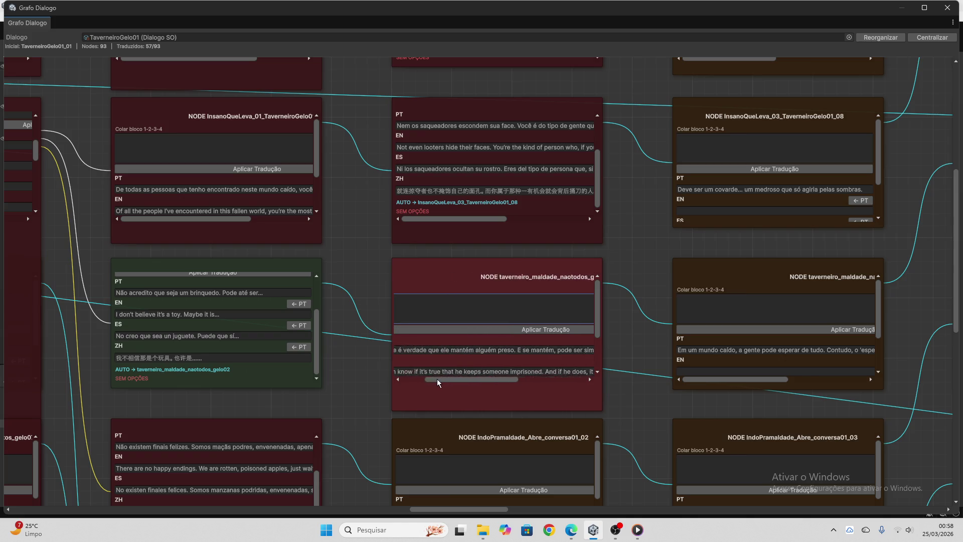
scroll(472, 366, "down", 3)
scroll(487, 356, "up", 3)
- Translate IndoPramaldade_Abre_conversa01_02's line in ChatGPT and apply EN/ES/ZH to it
scroll(498, 353, "down", 1)
scroll(498, 353, "down", 2)
scroll(637, 378, "down", 3)
scroll(582, 384, "down", 2)
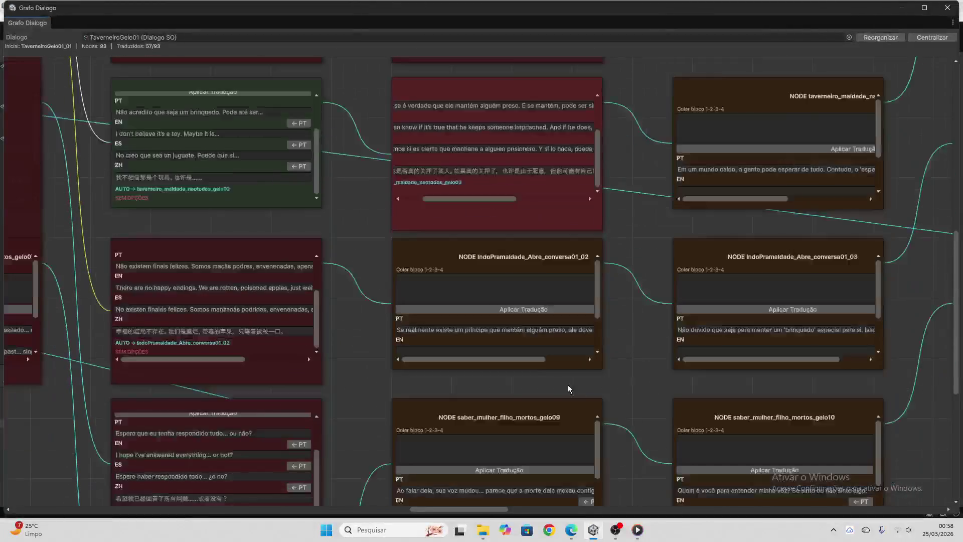
left_click(510, 332)
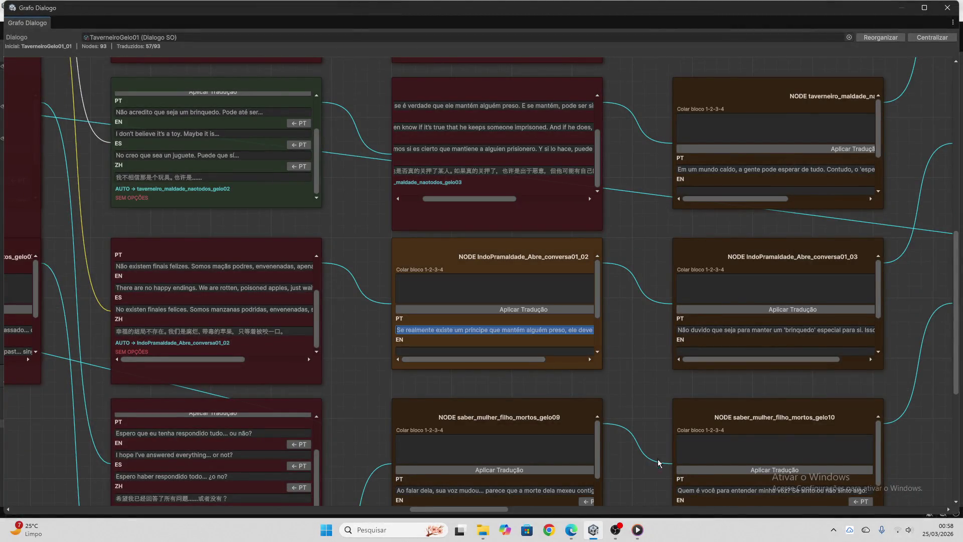
left_click(572, 531)
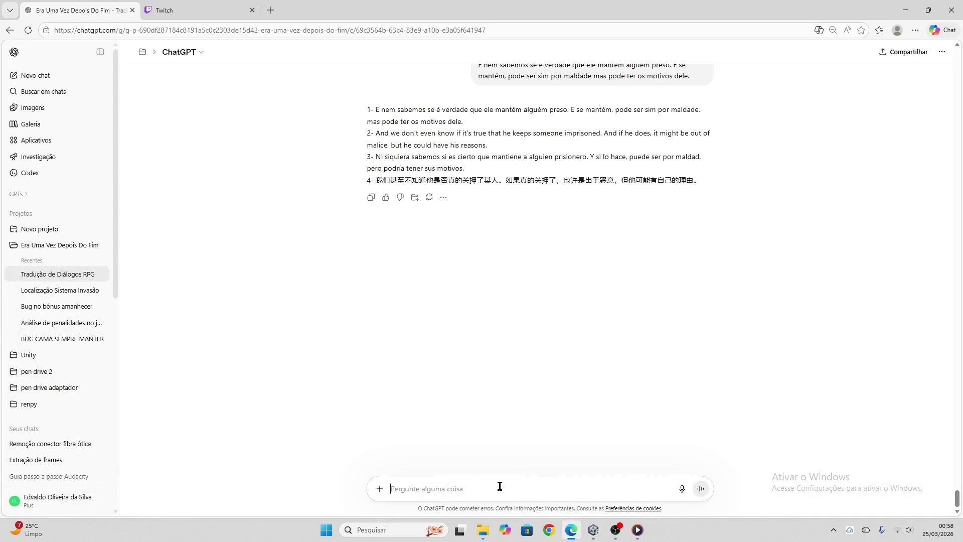
key("ctrl+v")
key("Return")
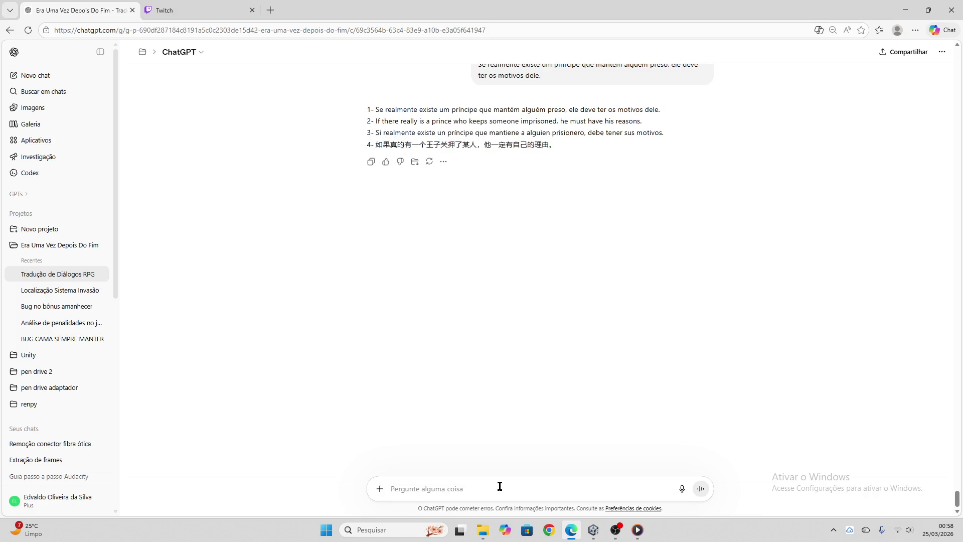
left_click(372, 162)
left_click(595, 530)
left_click(473, 284)
key("ctrl+v")
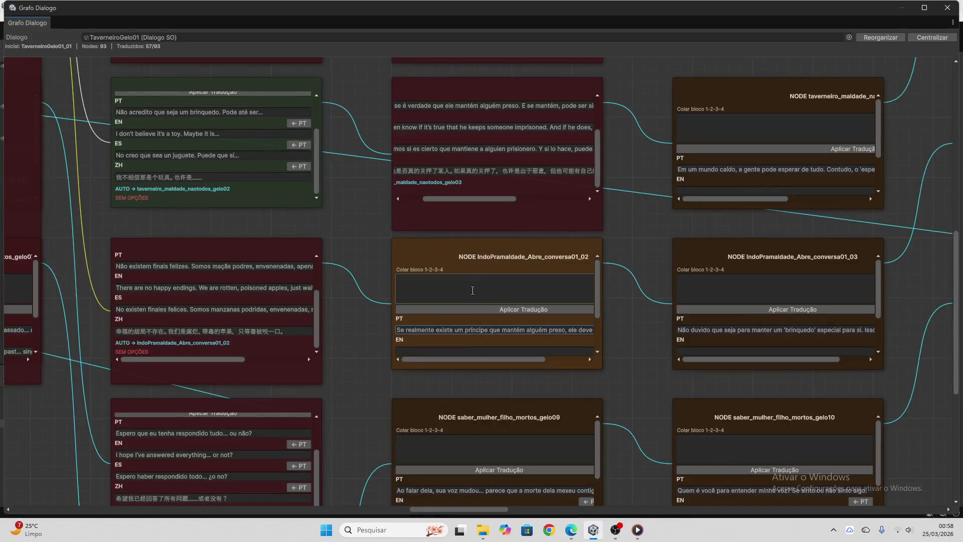
left_click(485, 309)
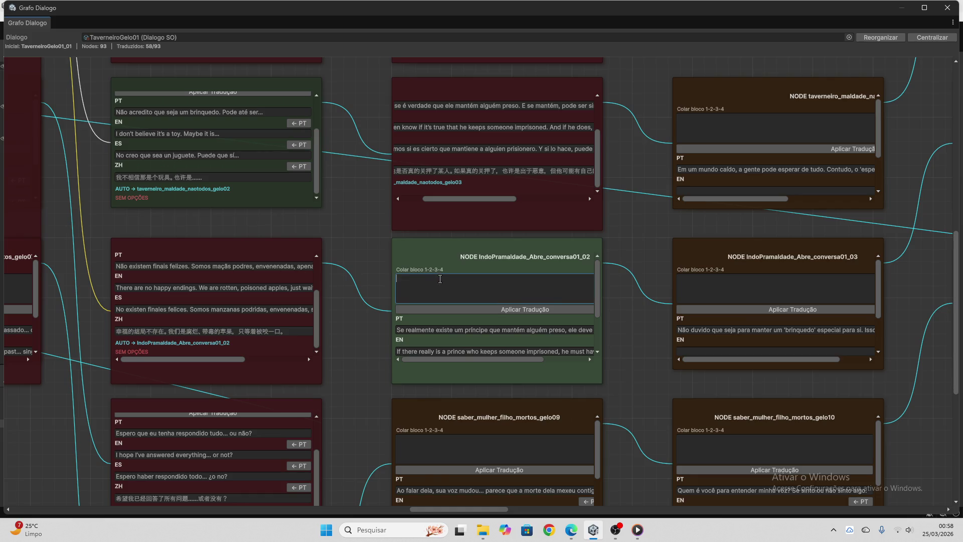
- Add translations of 'Ao falar dela, sua voz mudou…' to gelo09, reaching 59/93
scroll(444, 285, "down", 3)
scroll(627, 399, "down", 4)
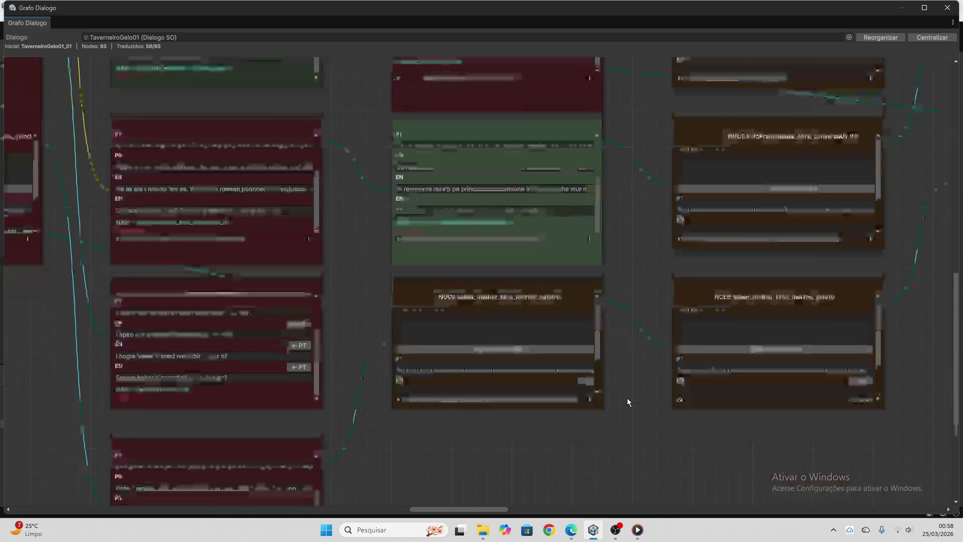
left_click(545, 370)
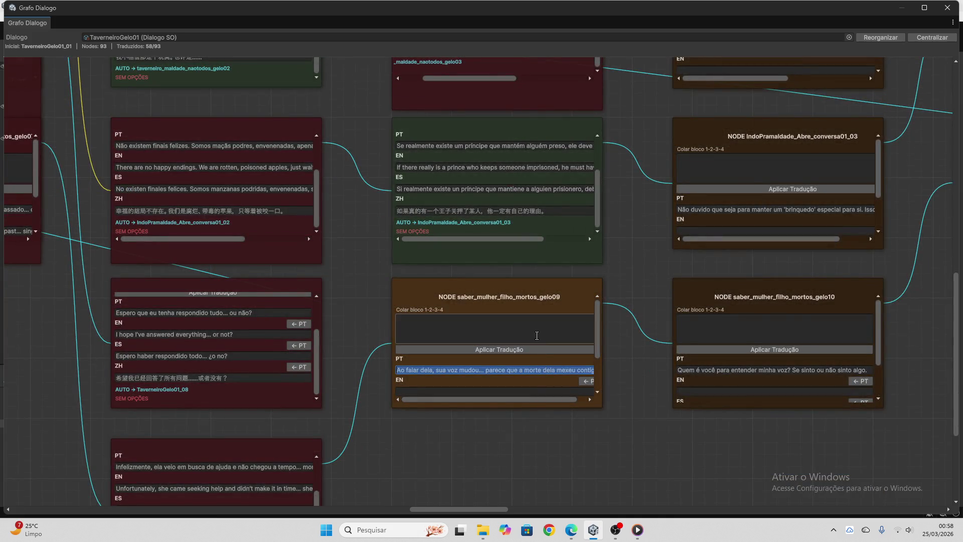
left_click(574, 533)
left_click(499, 481)
key("ctrl+v")
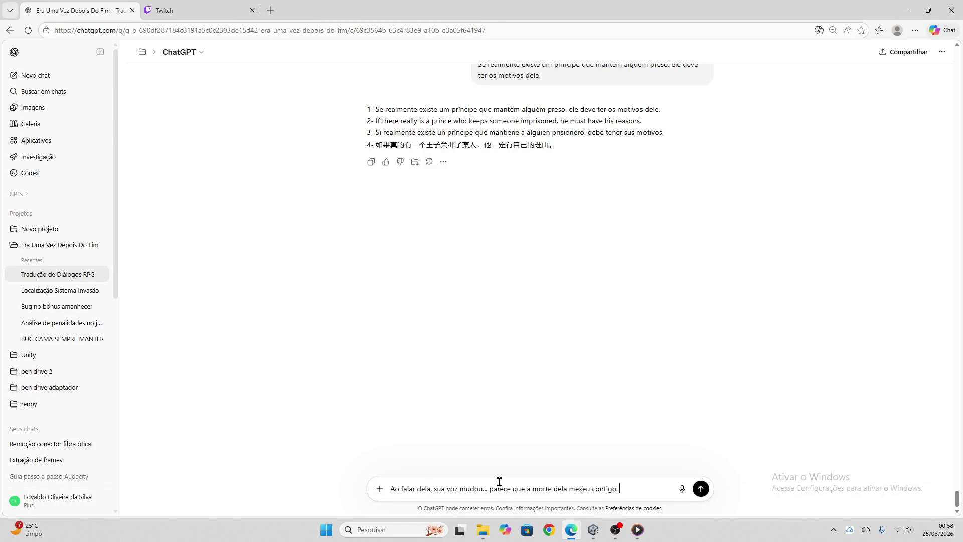
key("Return")
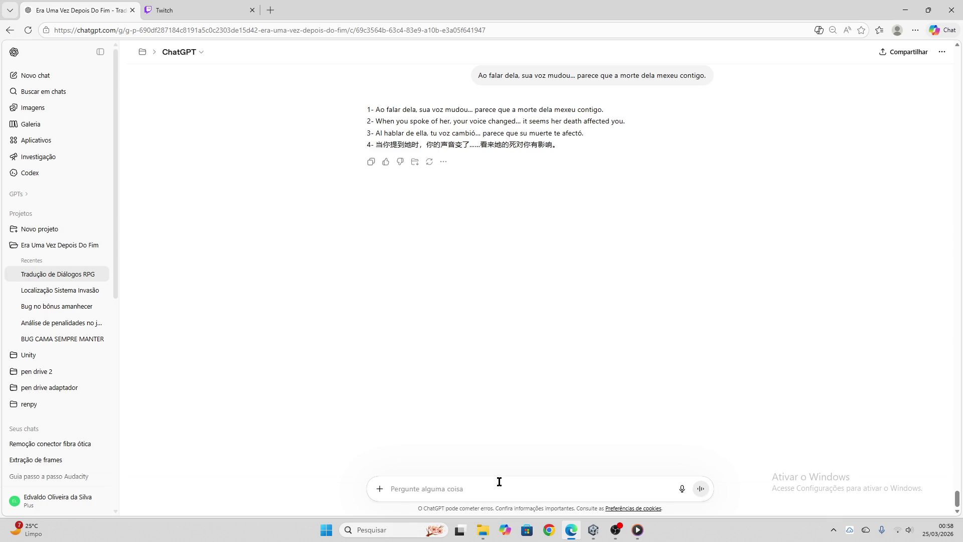
left_click(371, 161)
left_click(594, 530)
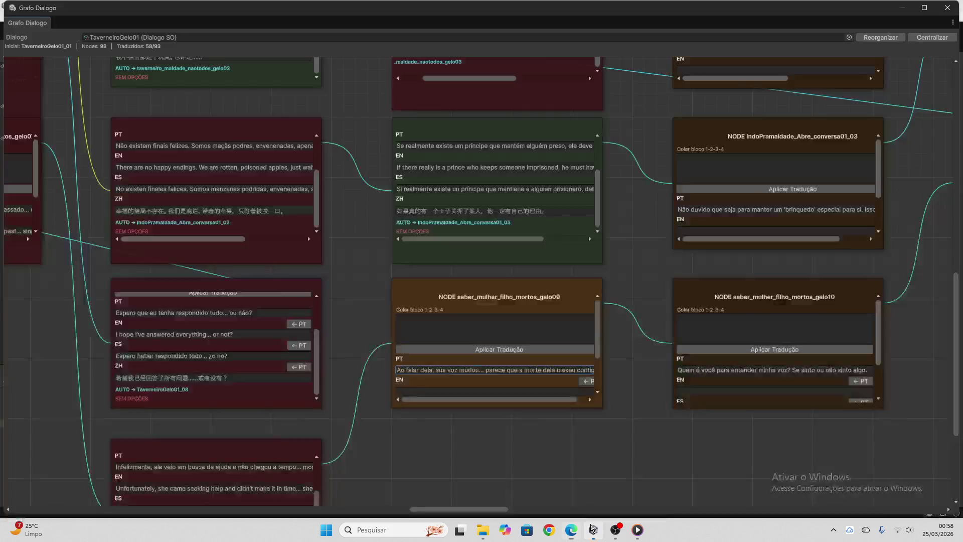
left_click(460, 342)
key("ctrl+v")
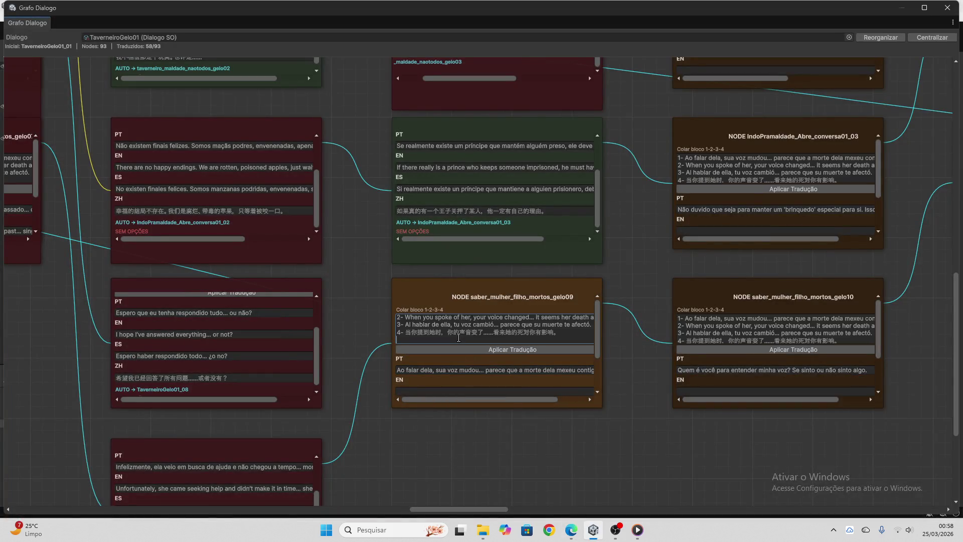
left_click(510, 349)
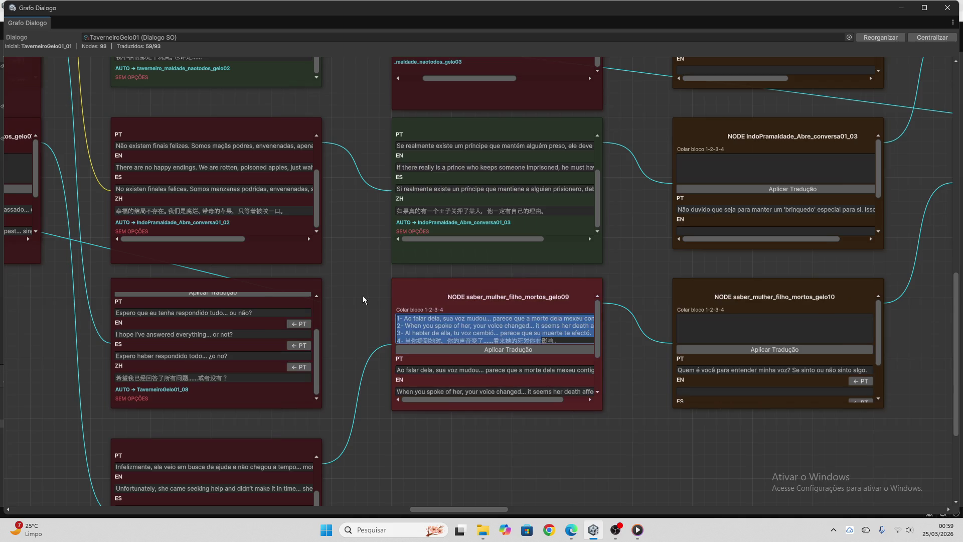
scroll(481, 337, "down", 3)
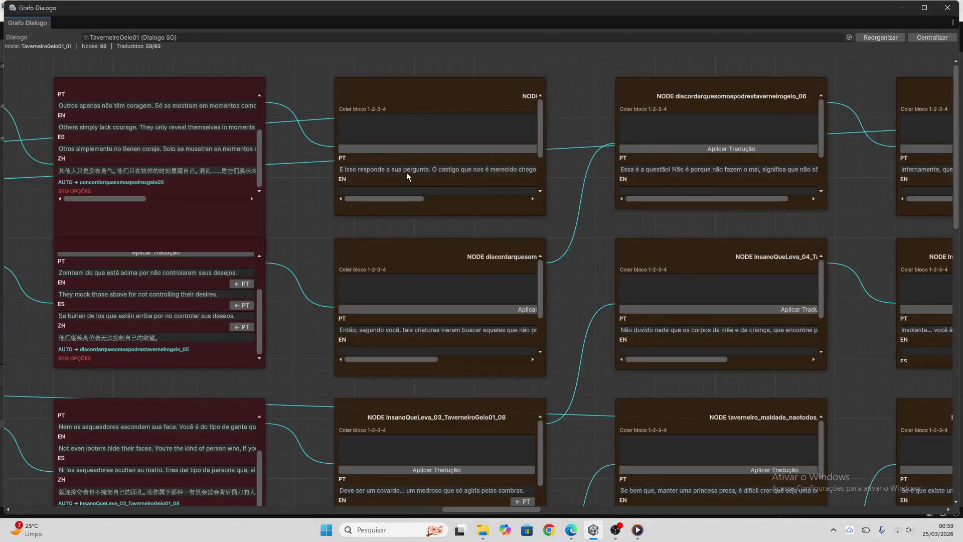
- Translate 'E isso responde à sua pergunta' in ChatGPT and apply the EN/ES/ZH block to its node
left_click(408, 171)
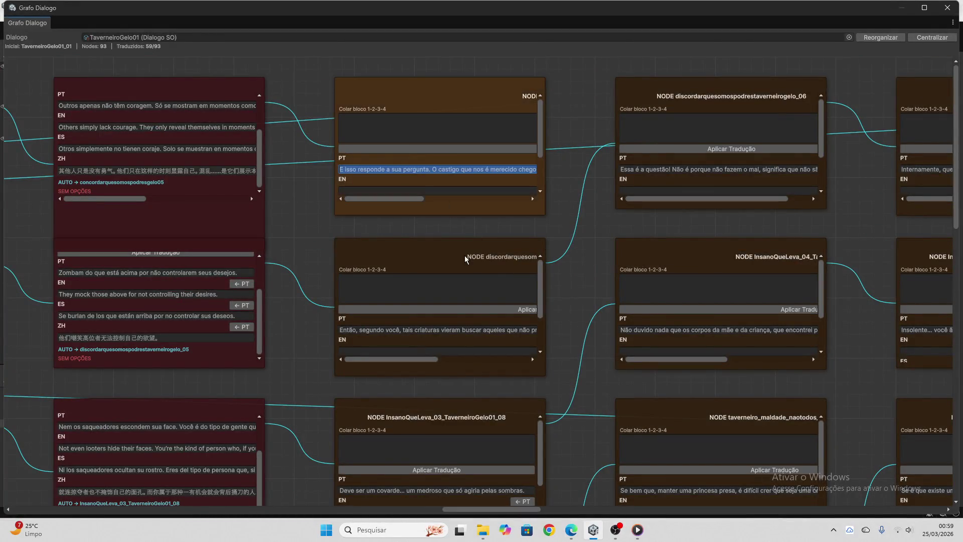
left_click(571, 530)
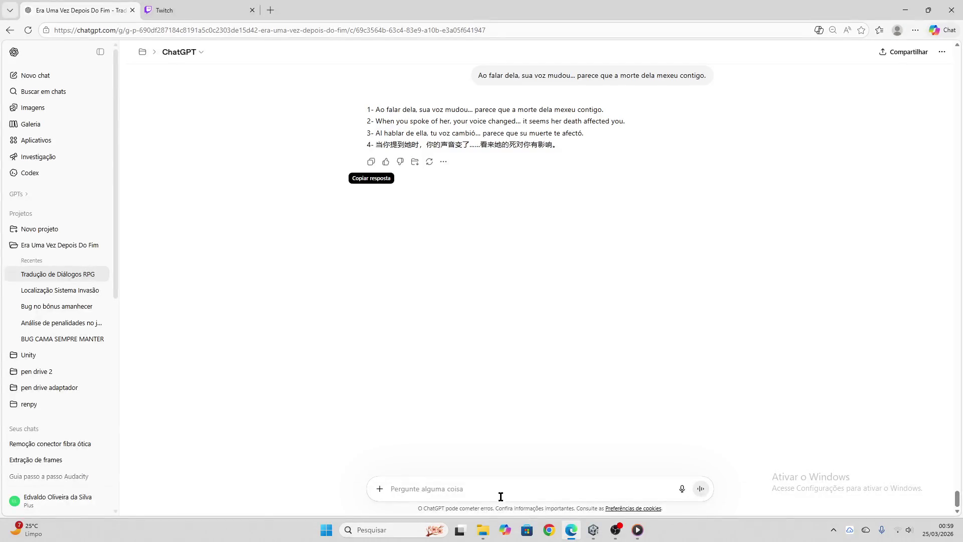
key("ctrl+v")
key("Return")
key("ctrl+Tab")
key("ctrl+Tab")
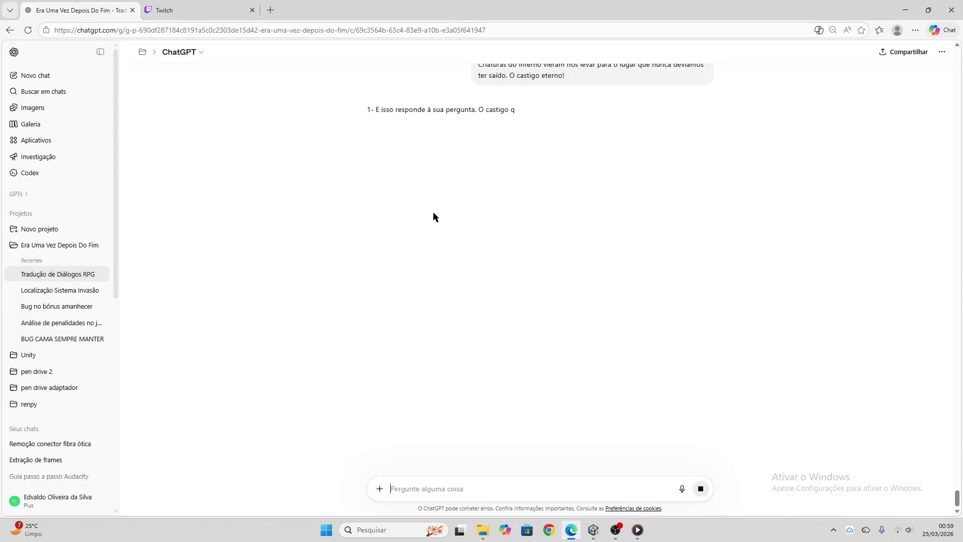
left_click(594, 529)
left_click(431, 130)
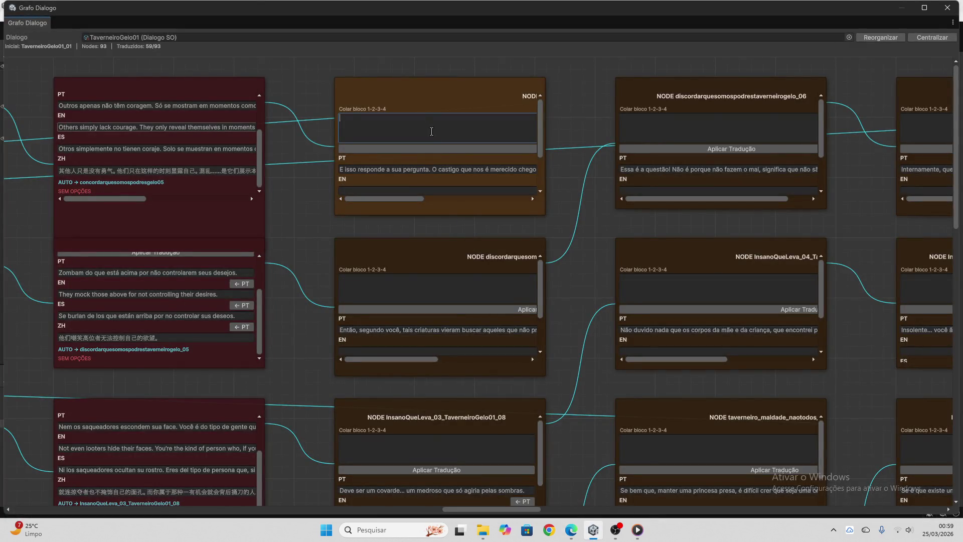
key("ctrl+v")
left_click(454, 149)
left_click(452, 138)
key("ctrl+a")
key("BackSpace")
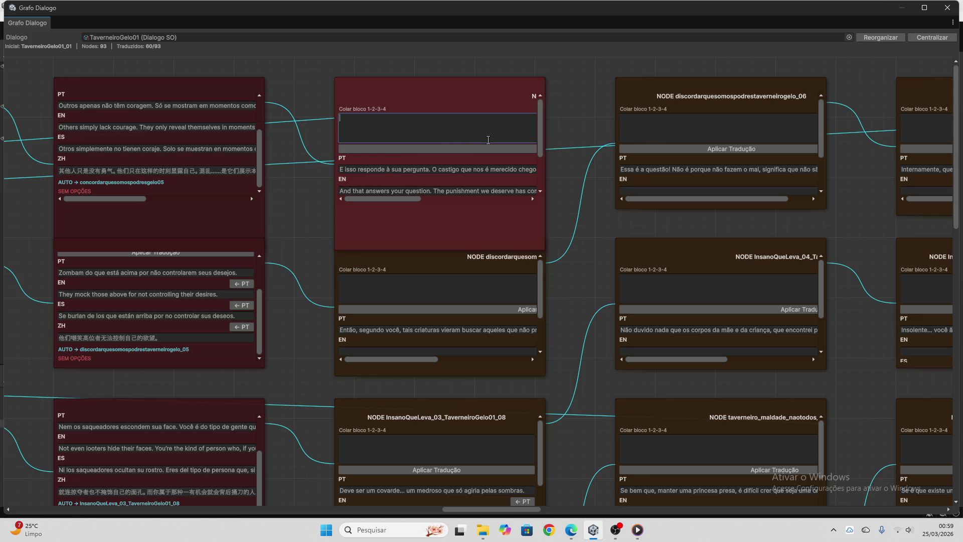
- Translate 'Então, segundo você…' and apply its EN/ES/ZH lines to the discordarquesomospodres node
scroll(489, 144, "down", 3)
scroll(552, 221, "down", 3)
key("Tab")
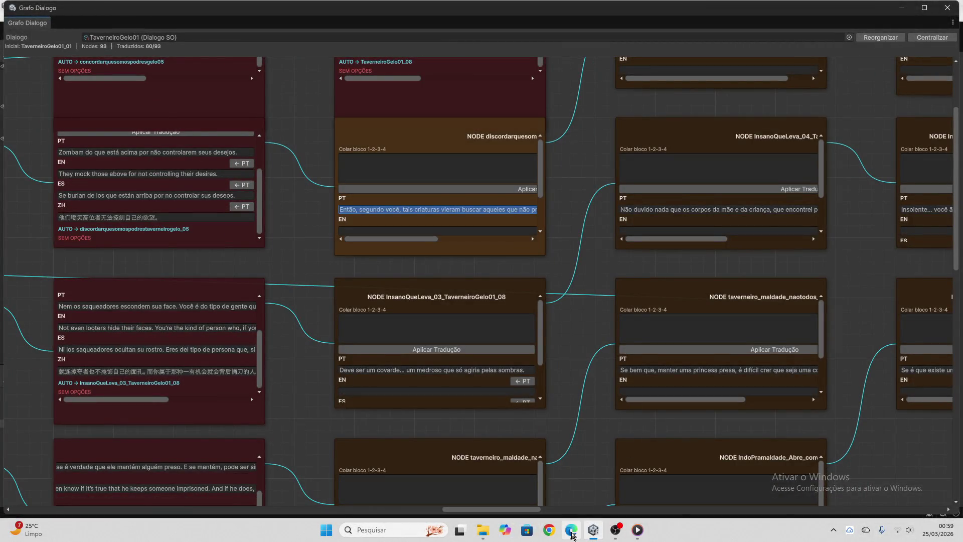
left_click(572, 530)
key("ctrl+v")
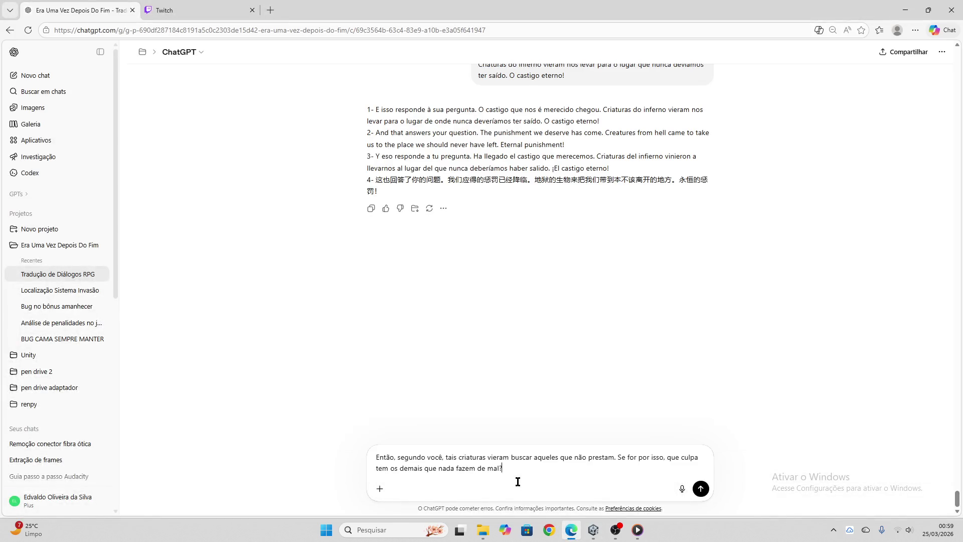
key("Return")
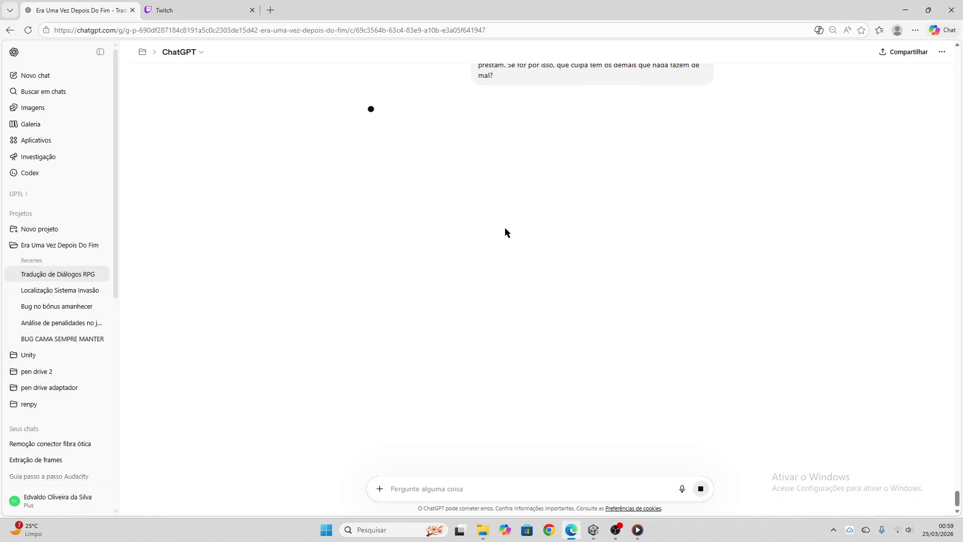
left_click(375, 198)
key("alt+Tab")
left_click(378, 172)
key("ctrl+v")
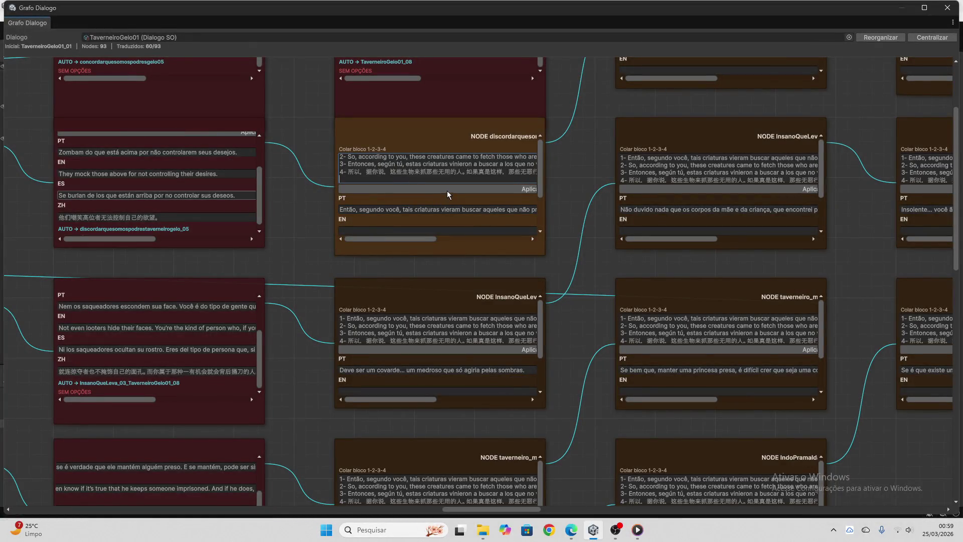
left_click(447, 189)
left_click(448, 189)
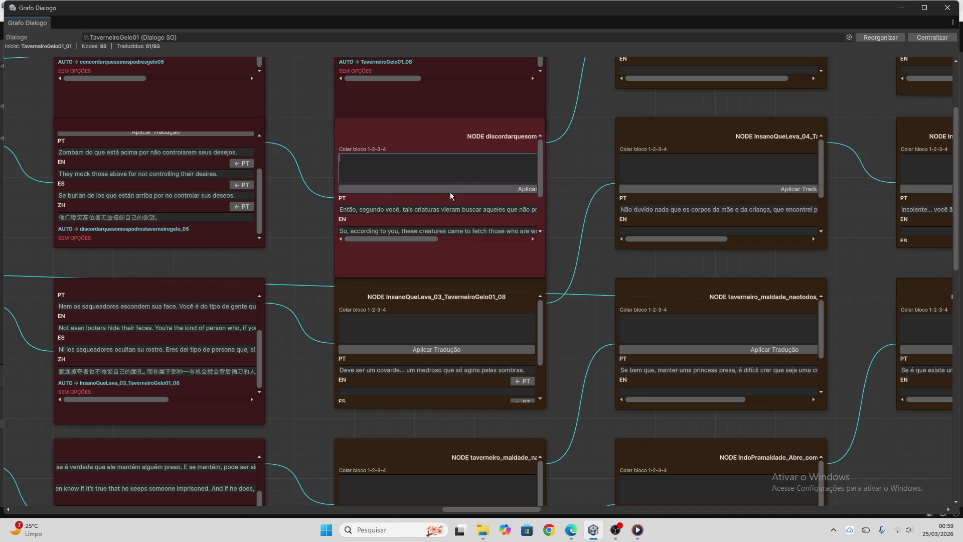
scroll(463, 179, "down", 3)
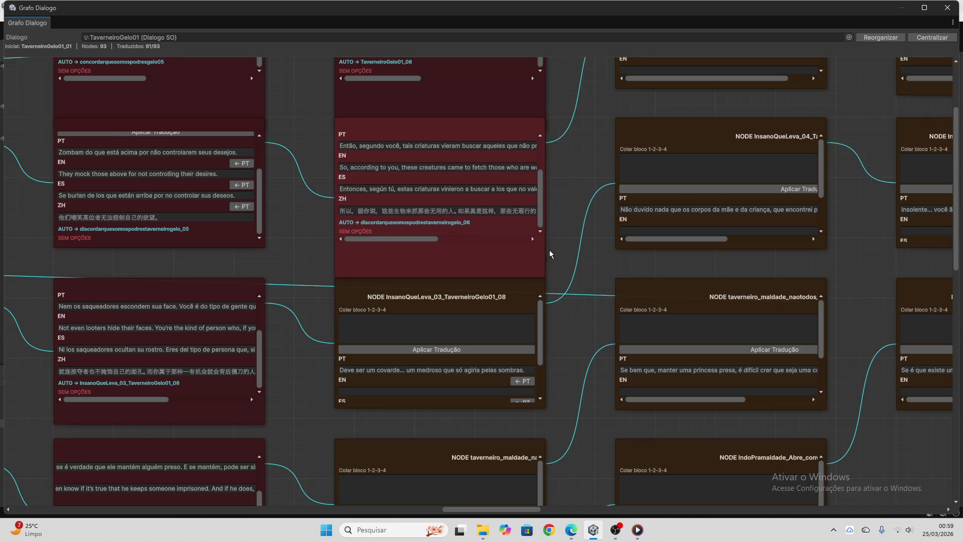
scroll(554, 252, "down", 2)
left_click(483, 219)
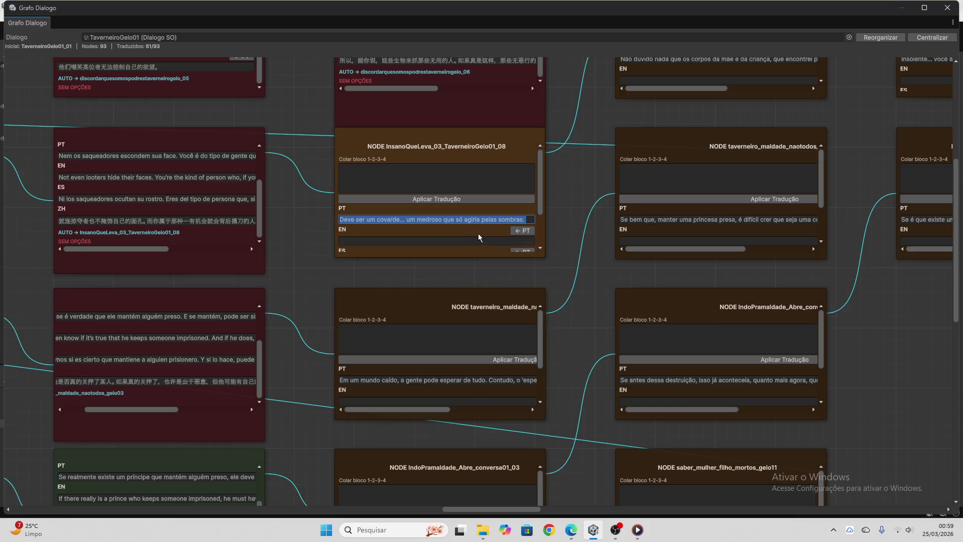
- Translate the selected Portuguese line in ChatGPT and apply the EN/ES/ZH block to its node
left_click(571, 530)
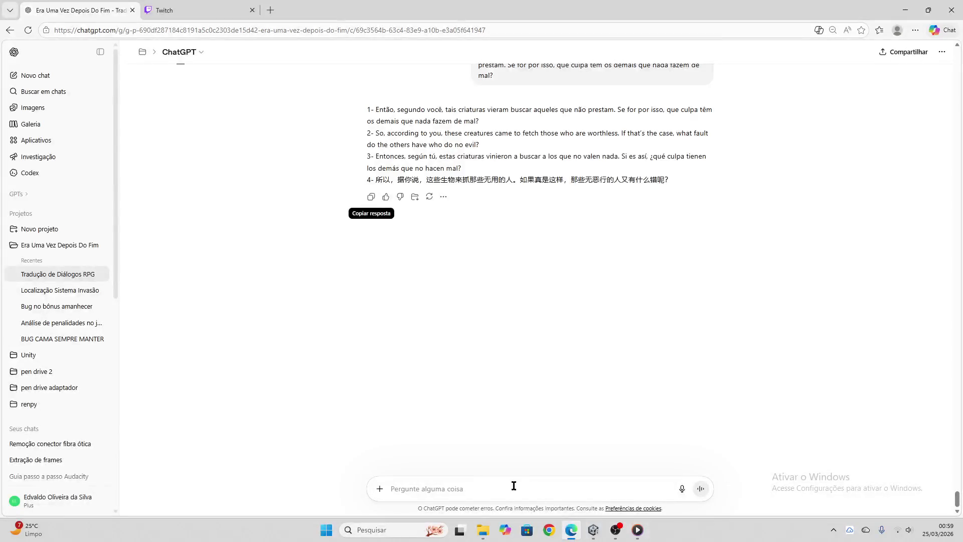
key("ctrl+v")
key("Return")
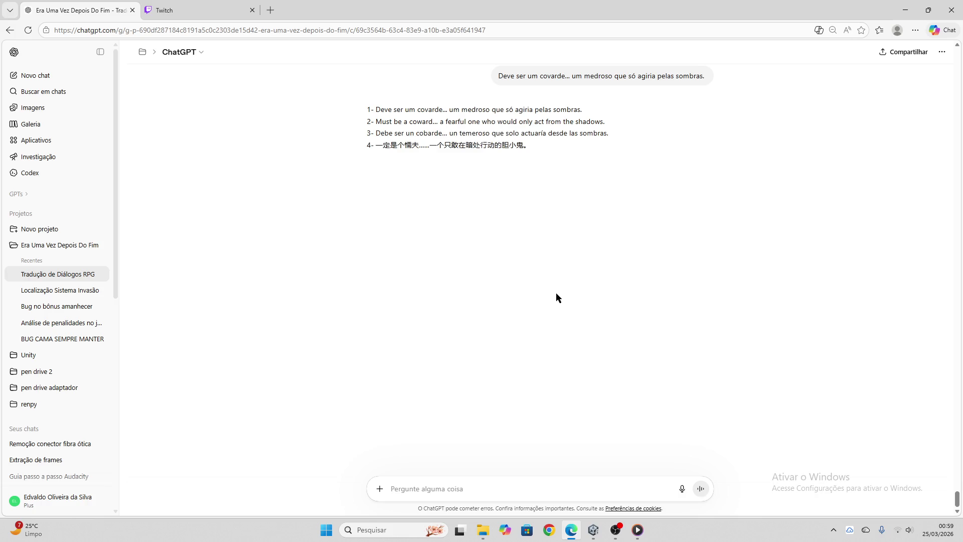
left_click(371, 161)
left_click(594, 529)
left_click(417, 180)
key("ctrl+v")
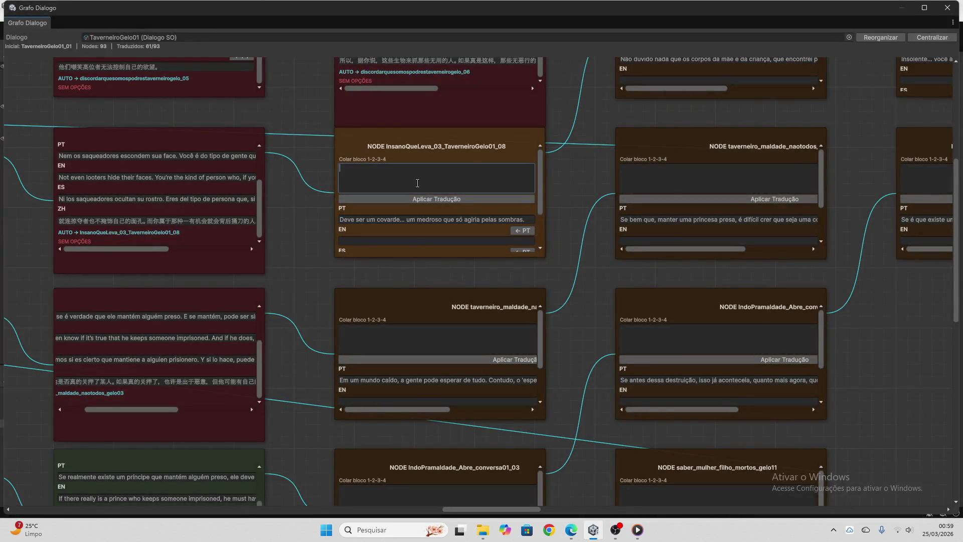
left_click_drag(456, 192, 263, 137)
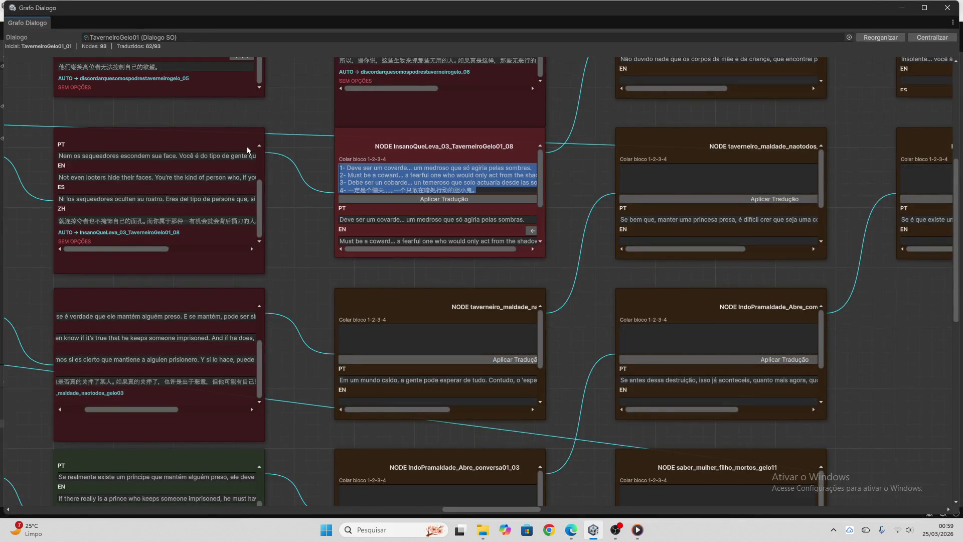
left_click(445, 199)
scroll(557, 238, "down", 3)
- Translate the next node's Portuguese line and apply its EN/ES/ZH translation, clearing the paste box
left_click(467, 229)
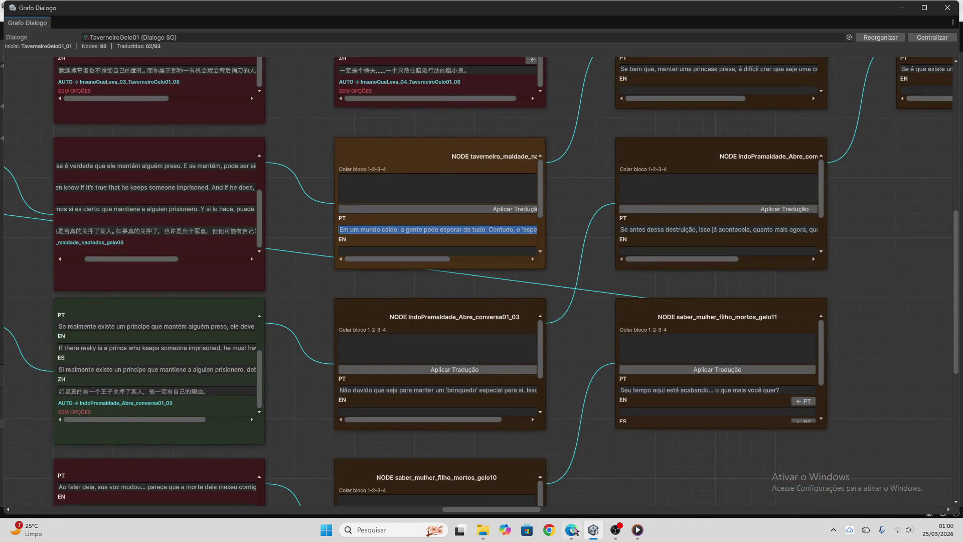
left_click(571, 529)
key("ctrl+v")
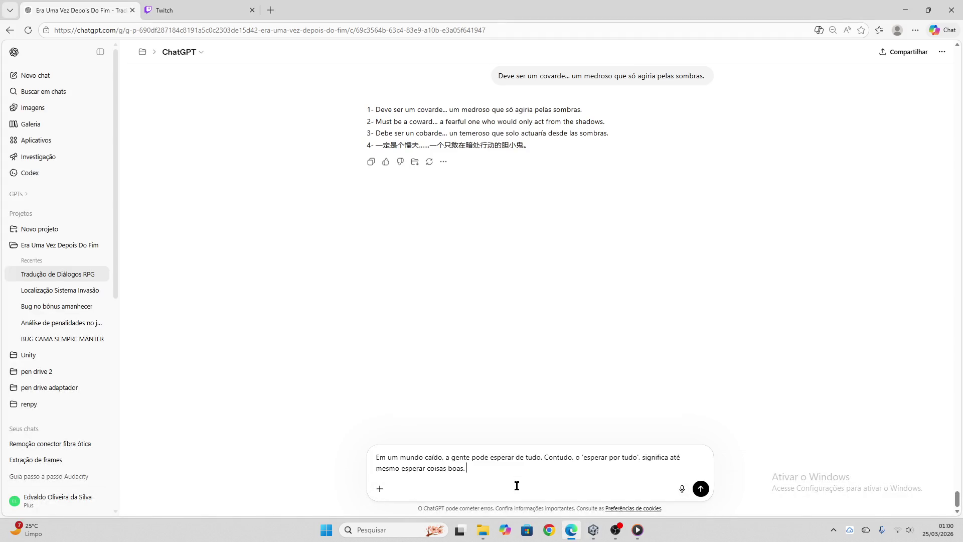
key("Return")
left_click(189, 10)
left_click(55, 10)
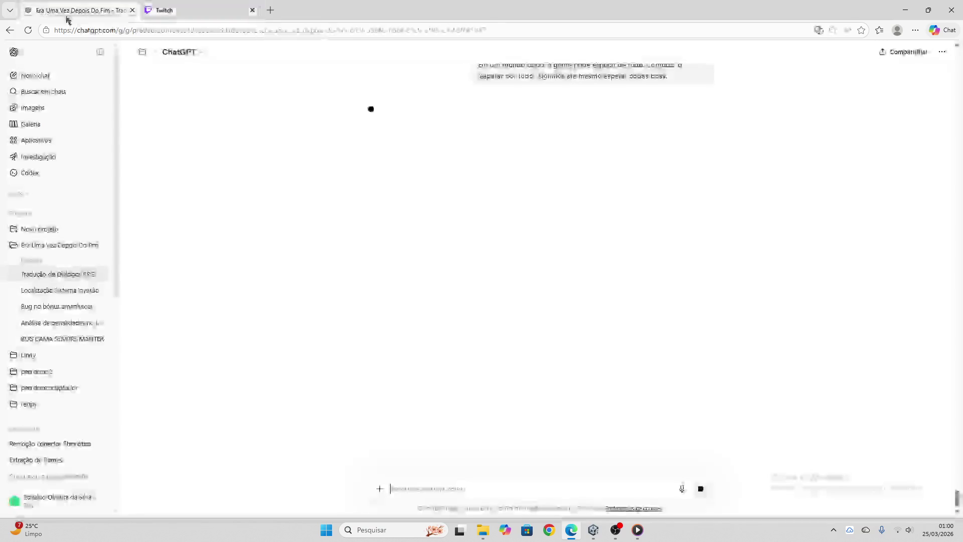
left_click(372, 197)
left_click(593, 530)
left_click(403, 190)
key("ctrl+v")
left_click(413, 208)
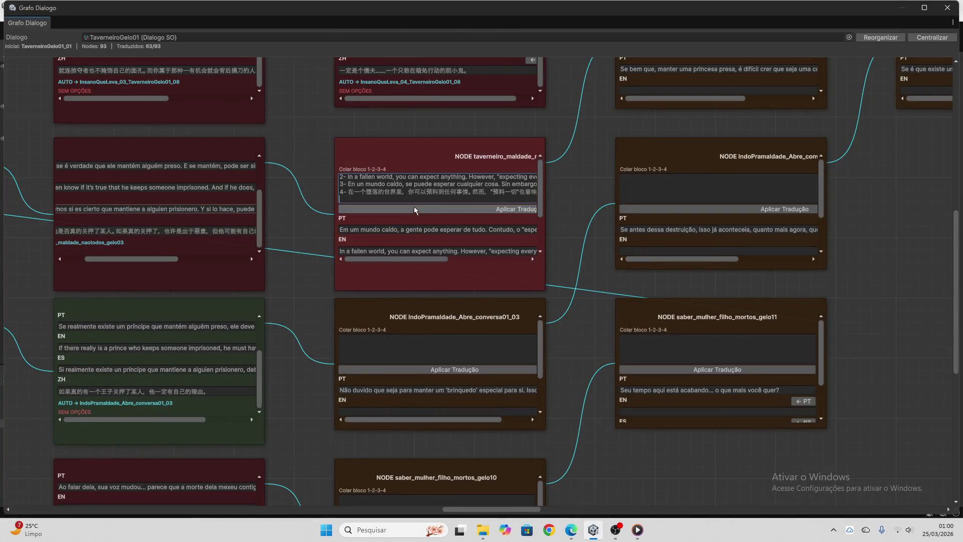
key("ctrl+a")
key("BackSpace")
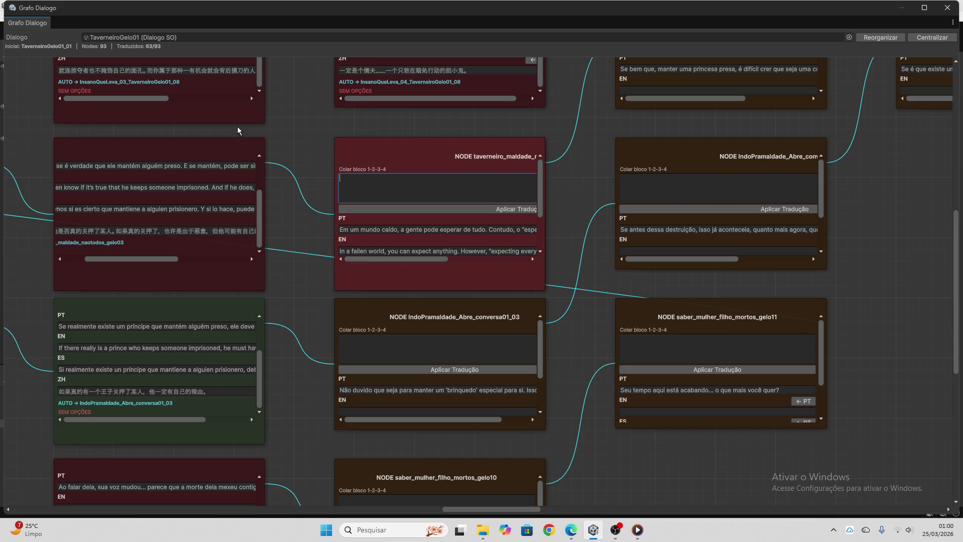
scroll(408, 244, "down", 3)
scroll(571, 289, "down", 5)
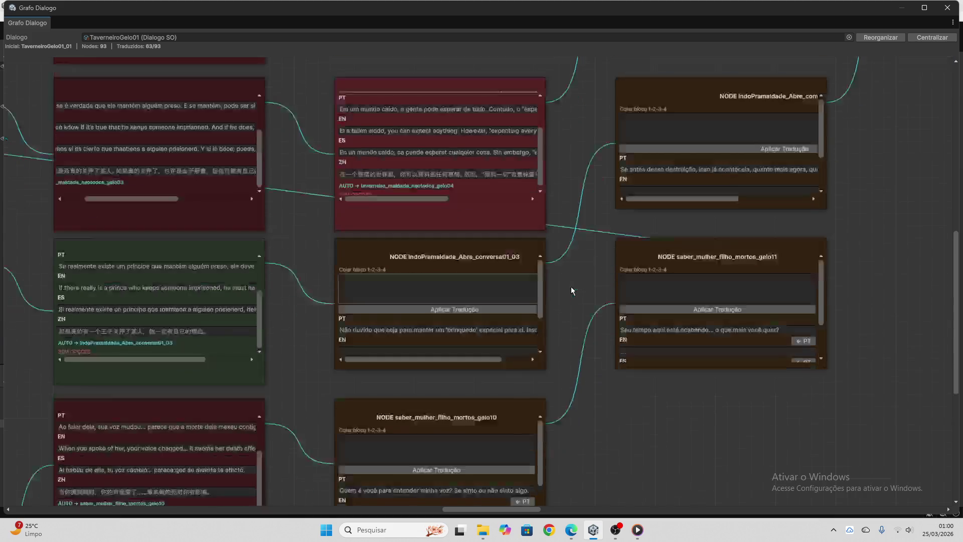
- Translate 'Não duvido que seja para manter um "brinquedo"…' and apply it to IndoPramaldade_Abre_conversa01_03
left_click(470, 269)
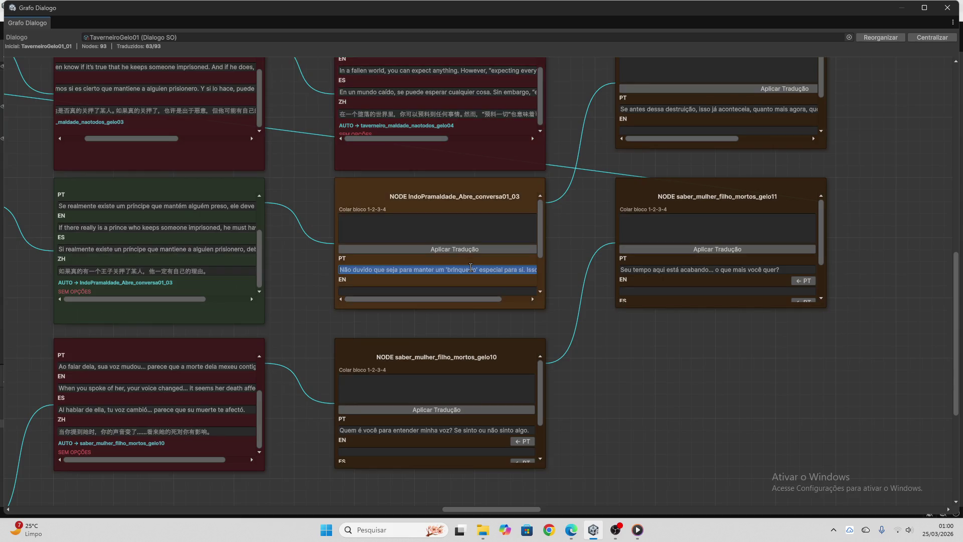
left_click(572, 530)
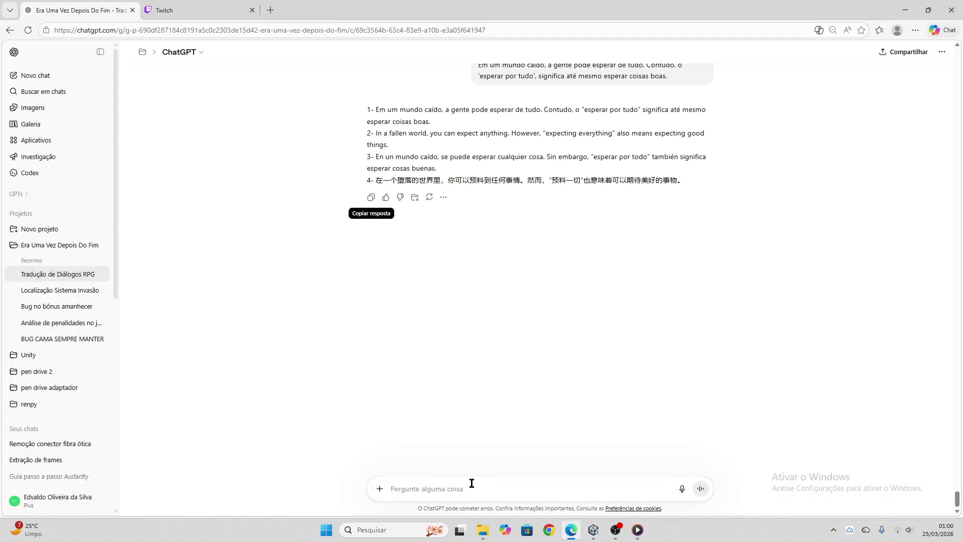
key("ctrl+v")
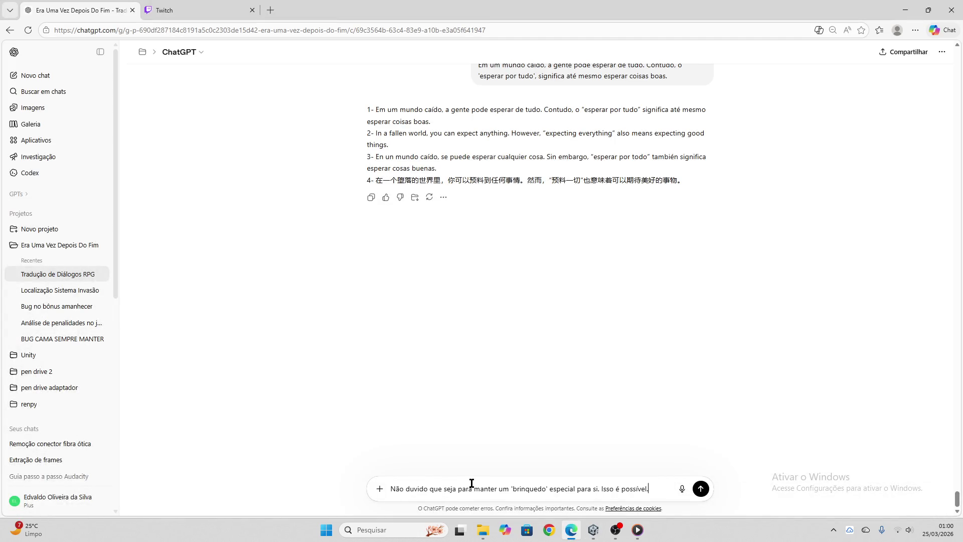
key("Return")
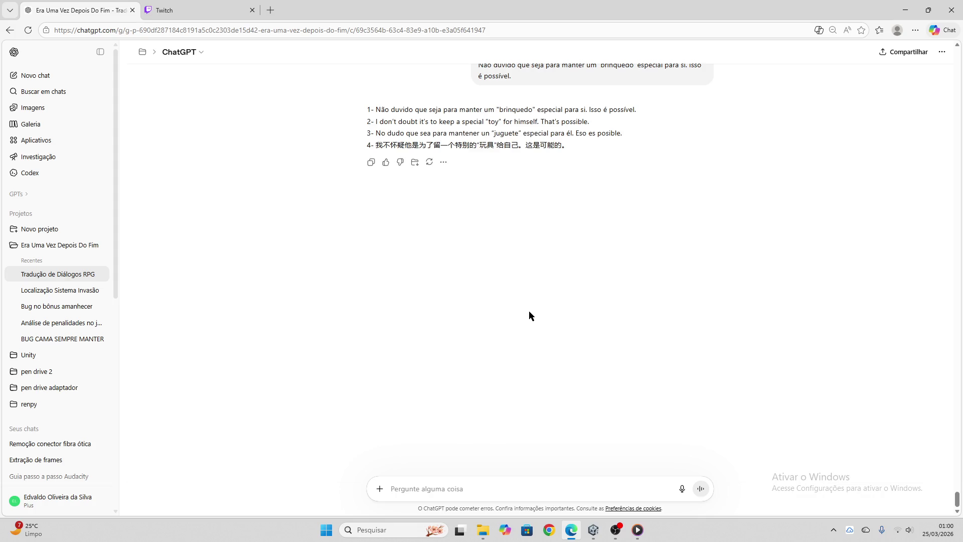
left_click(371, 163)
left_click(593, 530)
left_click(397, 234)
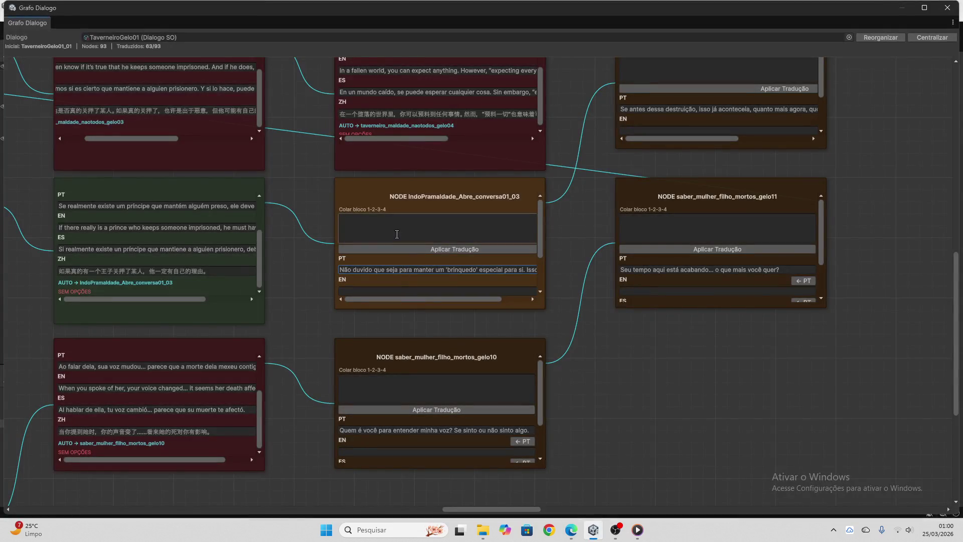
key("ctrl+v")
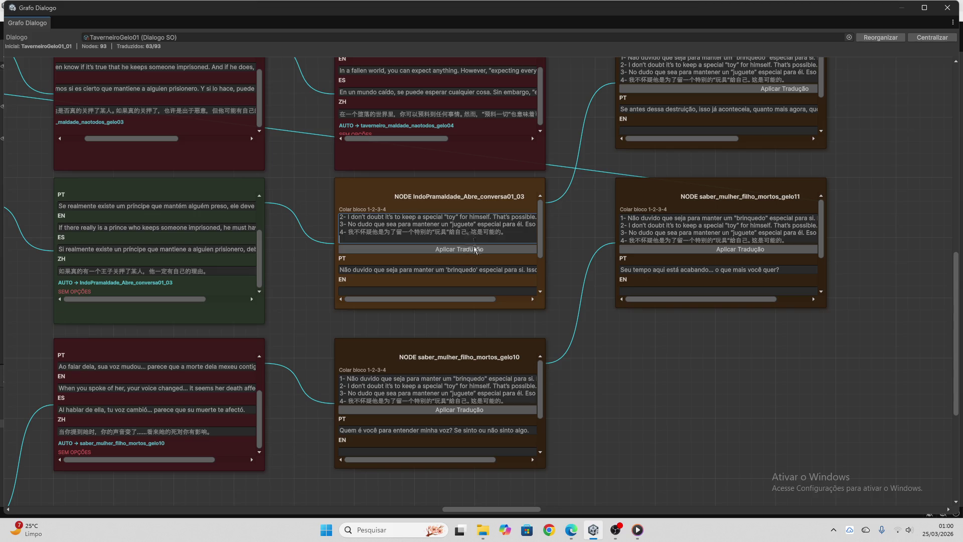
left_click(474, 249)
key("BackSpace")
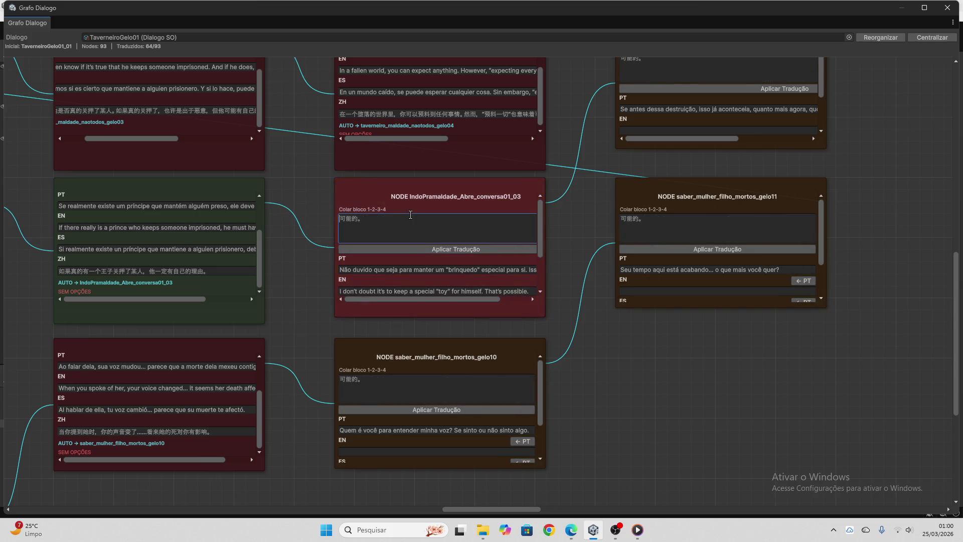
scroll(492, 293, "down", 3)
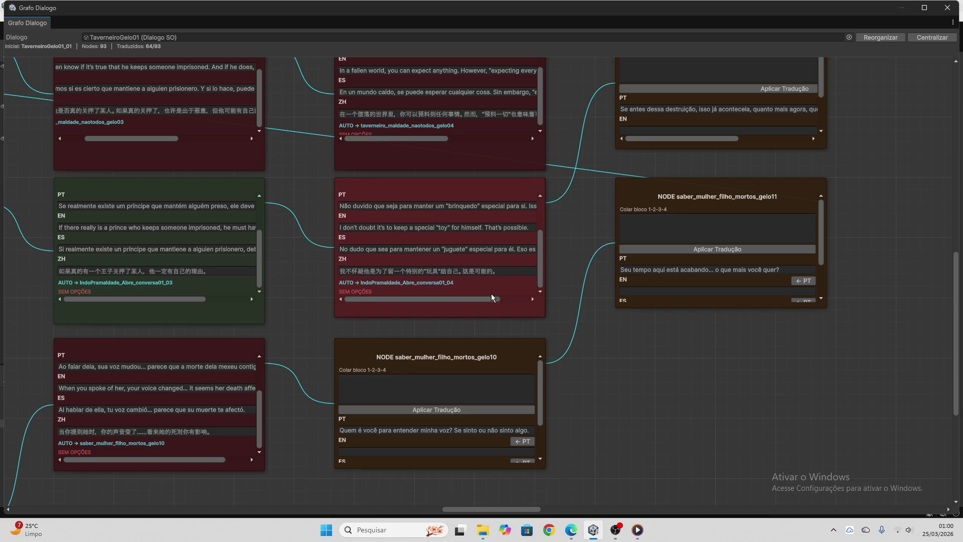
scroll(574, 337, "down", 3)
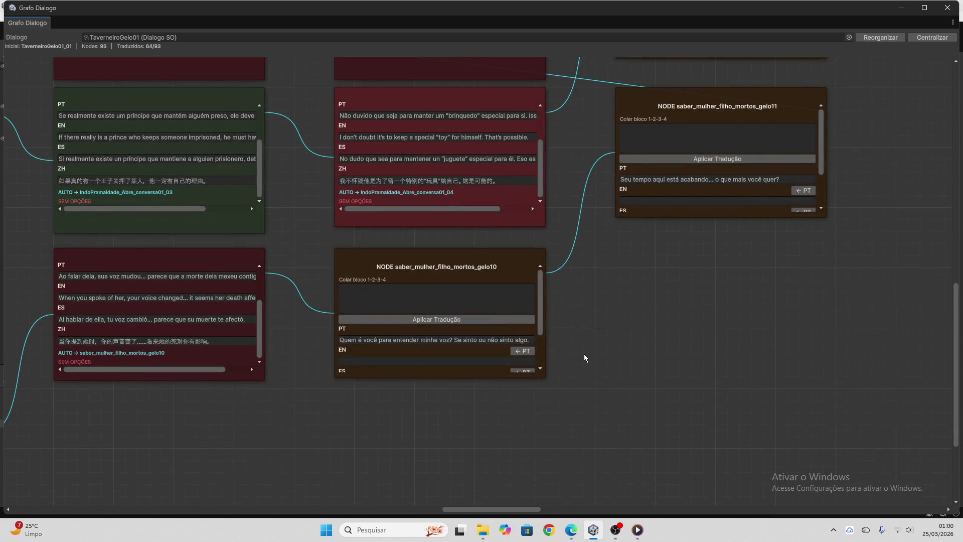
- Translate 'Quem é você para entender minha voz?…' and apply EN/ES/ZH to saber_mulher_filho_mortos_gelo10
left_click(459, 336)
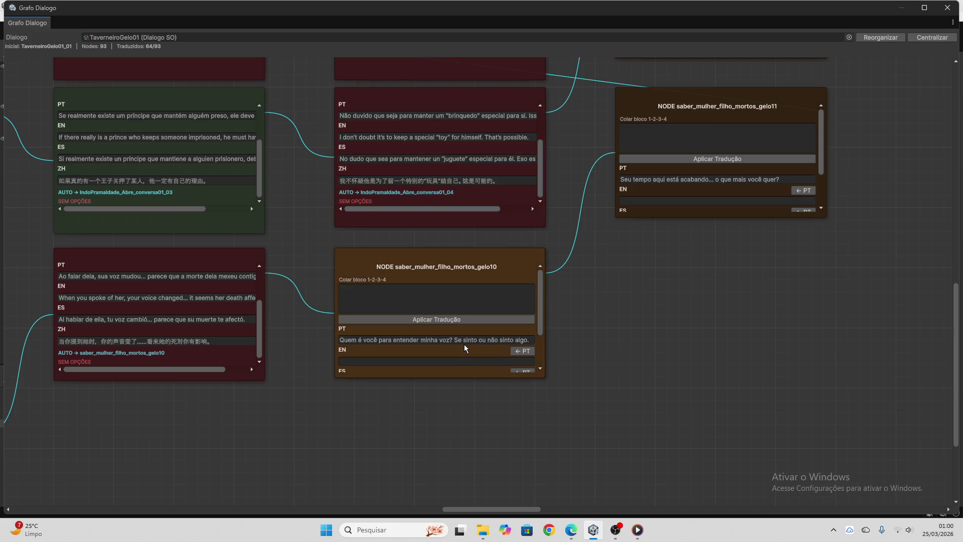
left_click(470, 340)
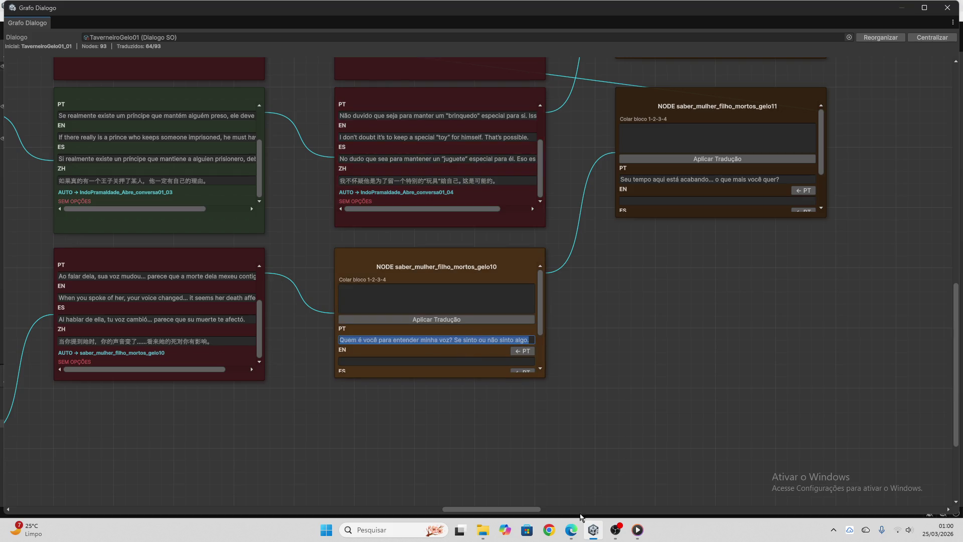
left_click(572, 530)
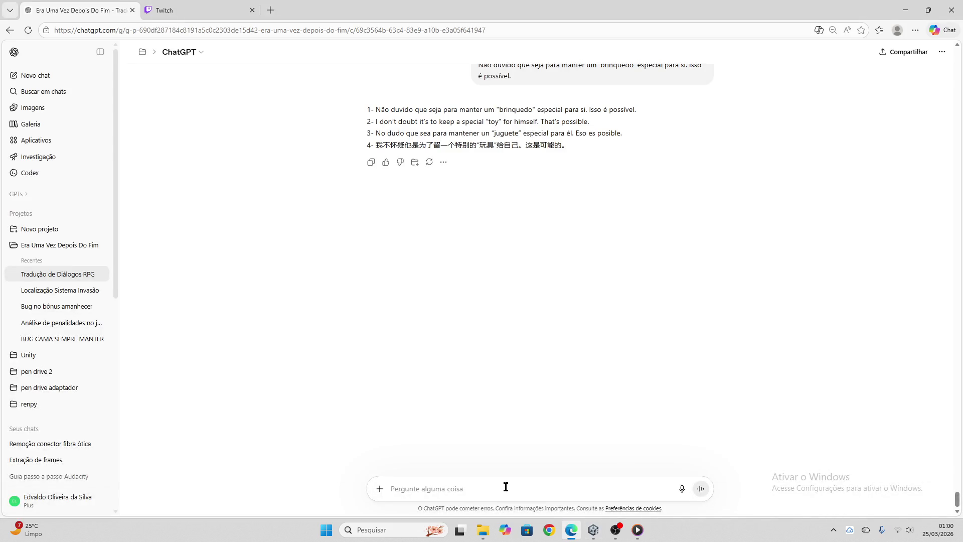
key("ctrl+v")
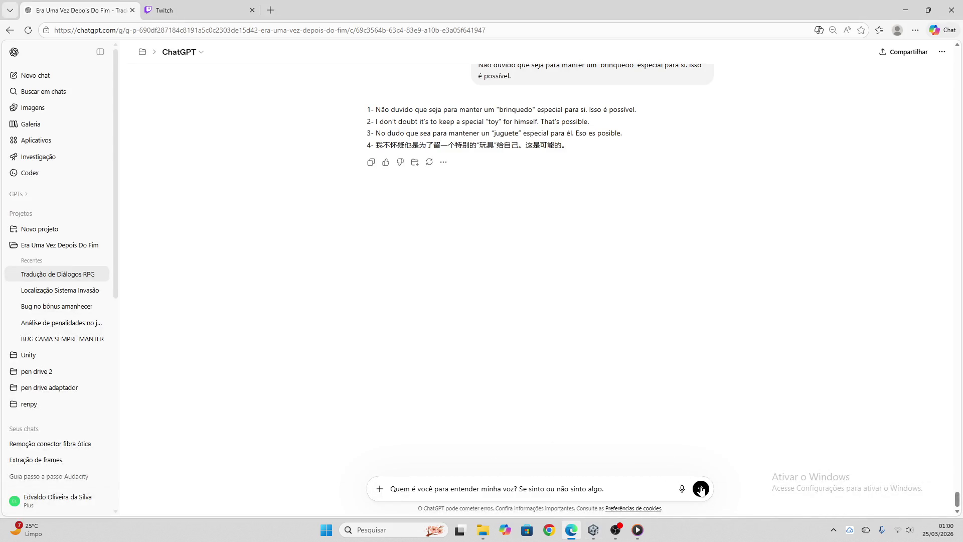
key("Return")
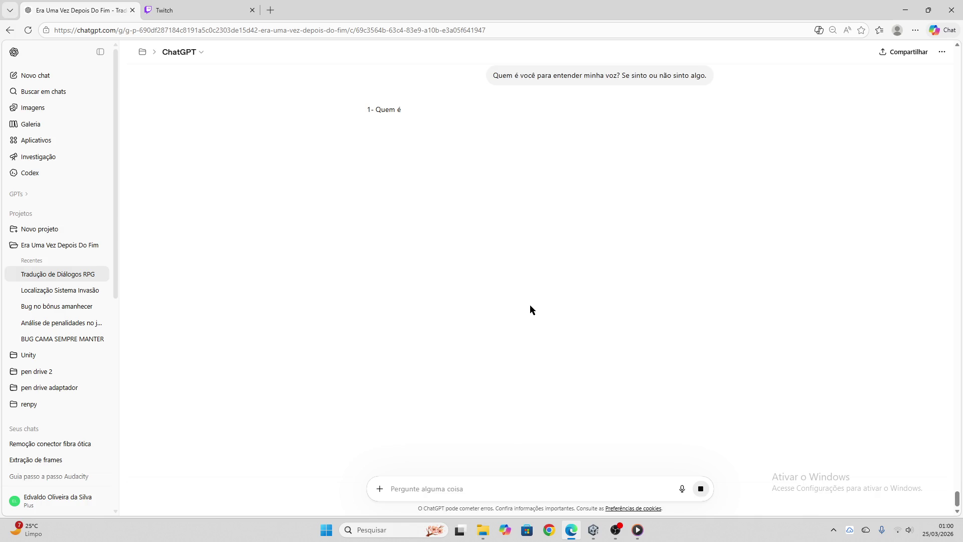
left_click(369, 165)
left_click(594, 529)
left_click(419, 298)
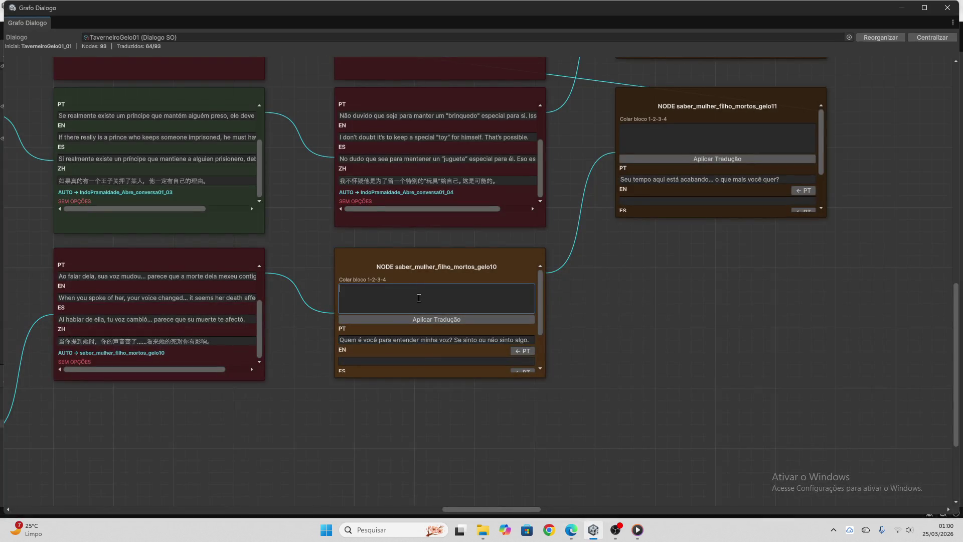
key("ctrl+v")
left_click(441, 318)
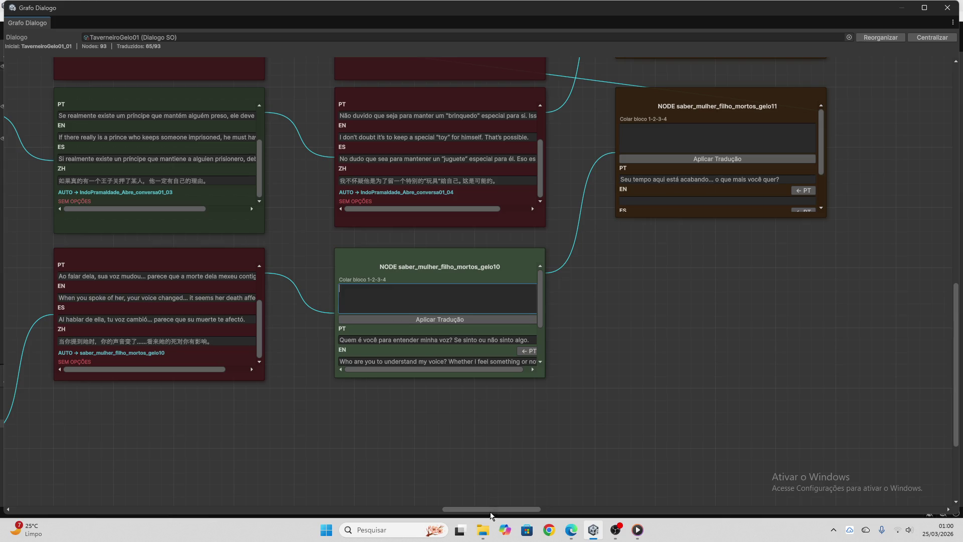
left_click_drag(491, 513, 526, 509)
scroll(460, 348, "up", 6)
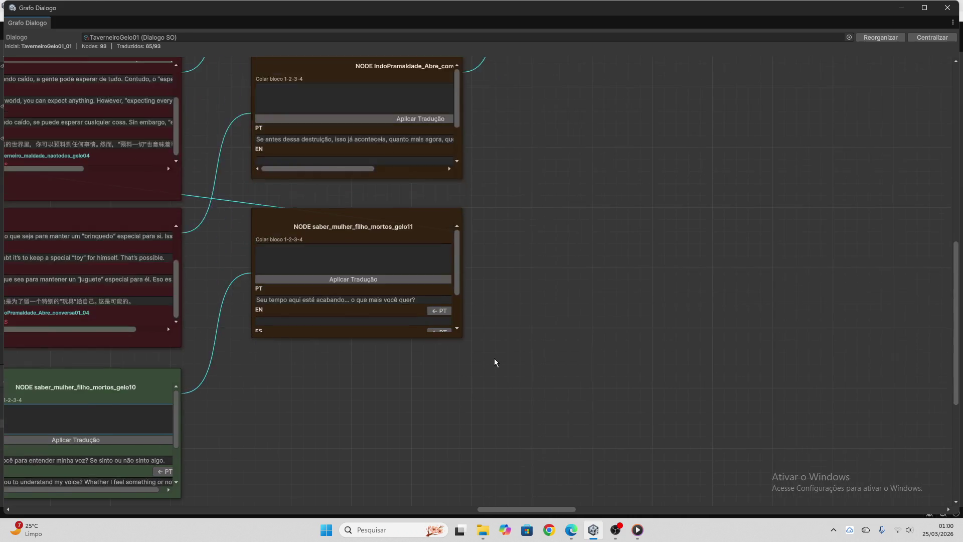
- Translate 'Essa é a questão!…' in ChatGPT and apply the EN/ES/ZH block to its node
scroll(496, 357, "up", 5)
left_click(372, 169)
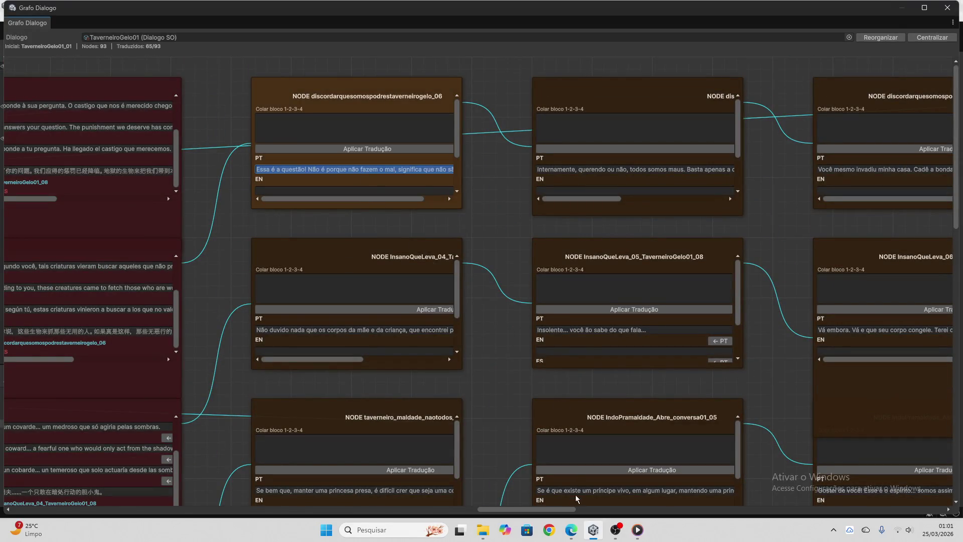
left_click(571, 529)
key("ctrl+v")
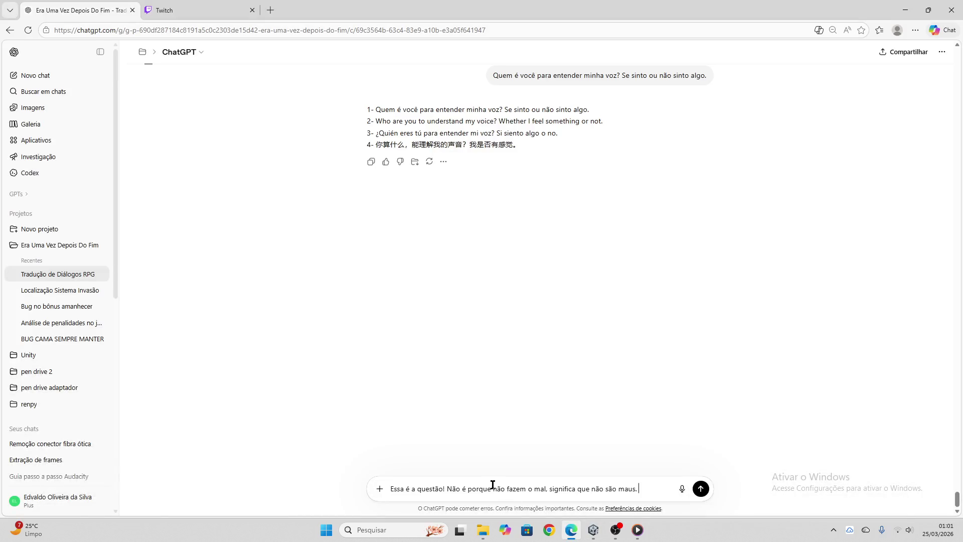
key("Return")
left_click(198, 10)
left_click(81, 10)
left_click(198, 10)
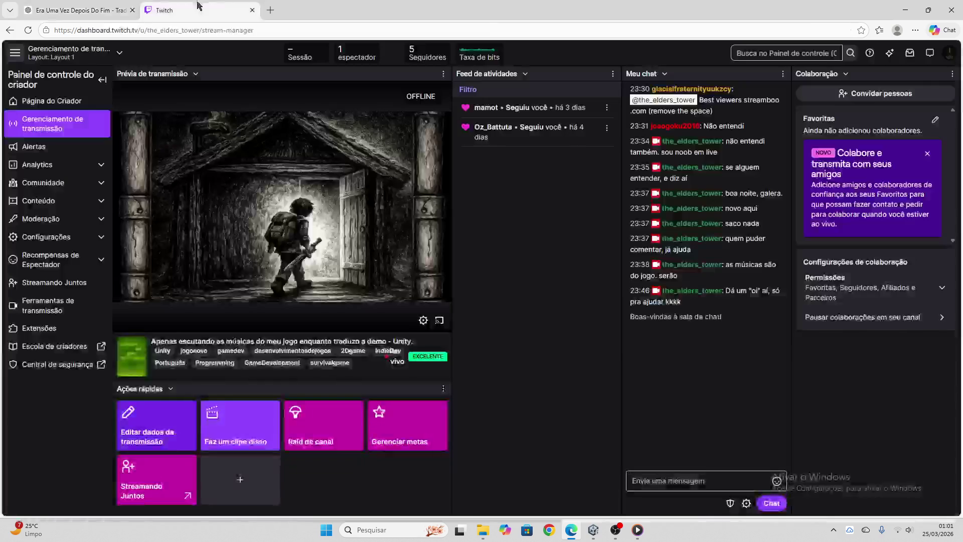
left_click(80, 10)
left_click(372, 161)
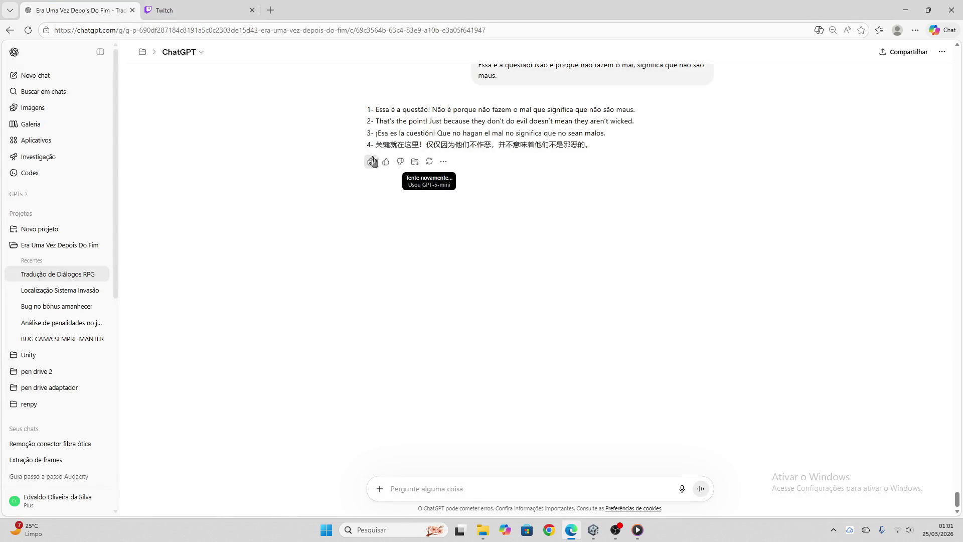
left_click(593, 530)
left_click(376, 130)
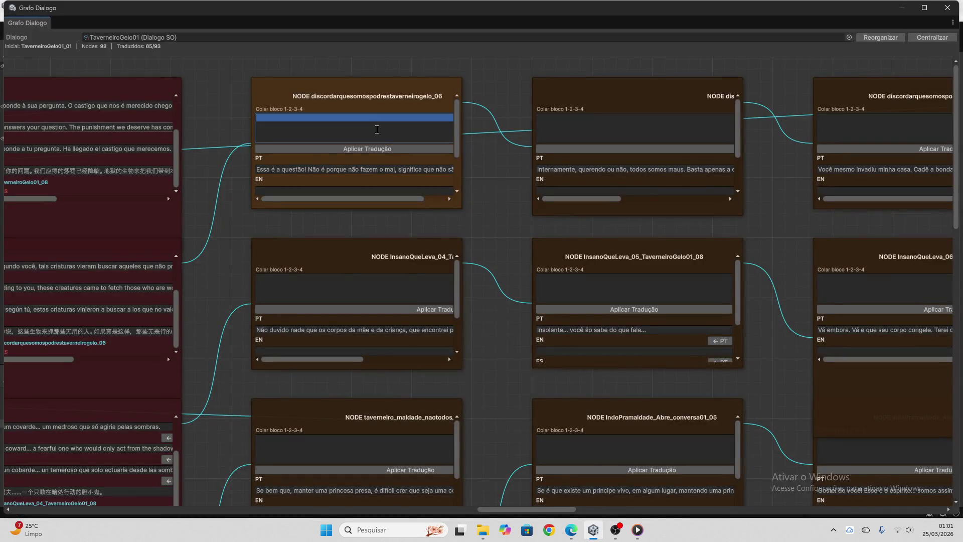
key("ctrl+v")
left_click(392, 149)
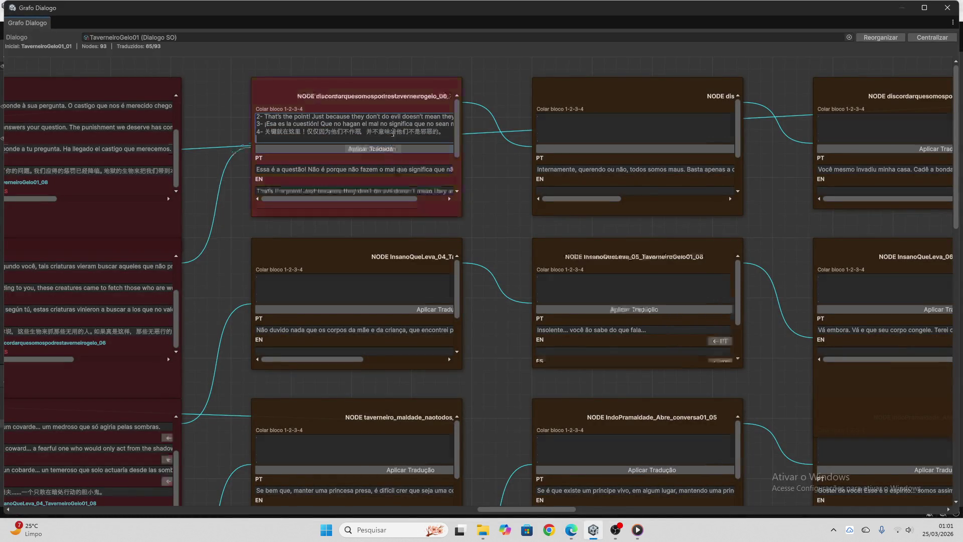
scroll(377, 145, "down", 3)
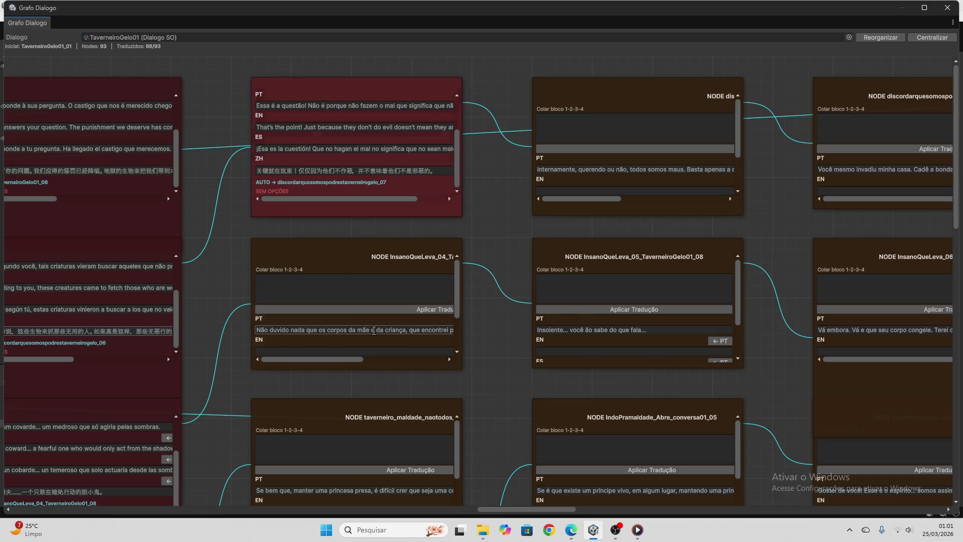
- Translate 'Não duvido nada…' and apply its EN/ES/ZH lines to the InsanoQueLeva_04 node
left_click(376, 330)
left_click(571, 530)
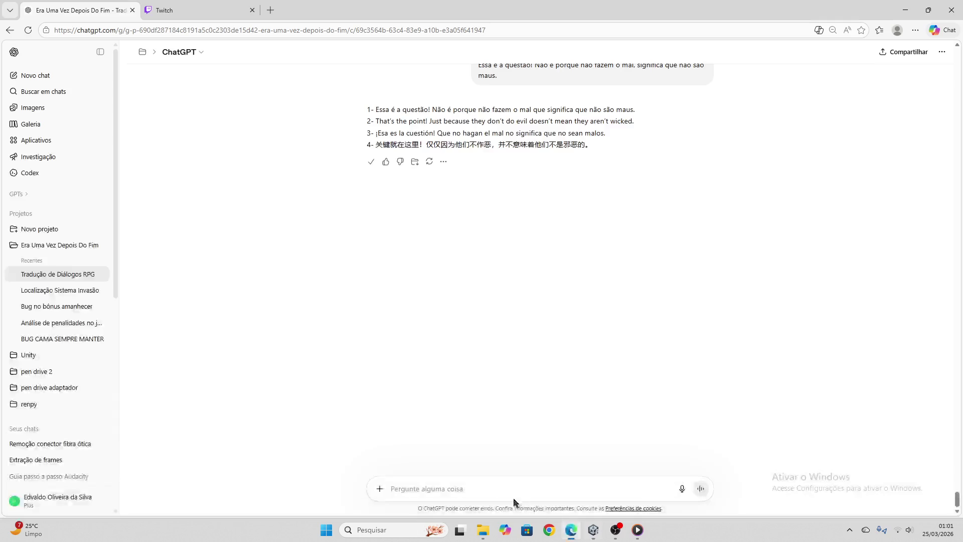
type("Não duvido nada que os corpos da mãe e da criança, que encontrei pela estrada, sejam um trabalho desse seu lado asqueiroso.")
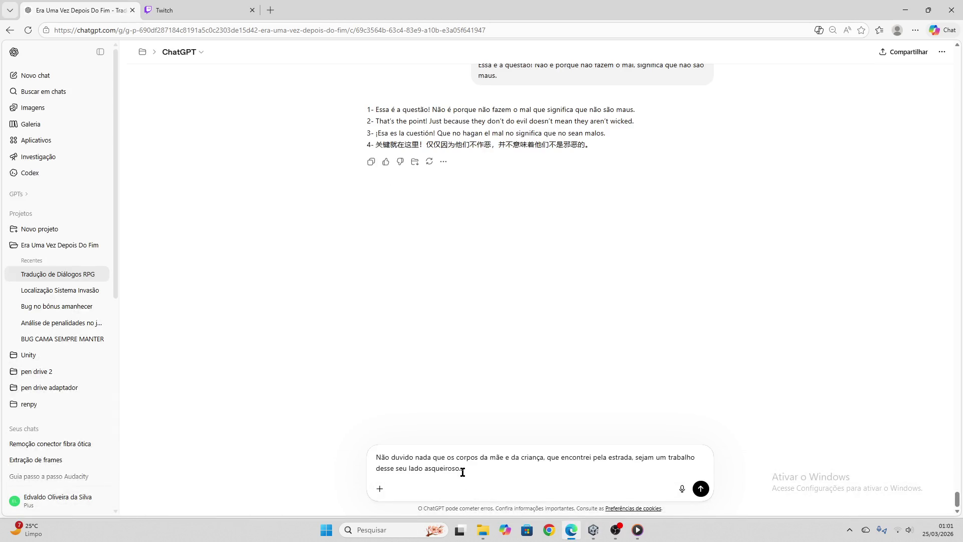
key("Return")
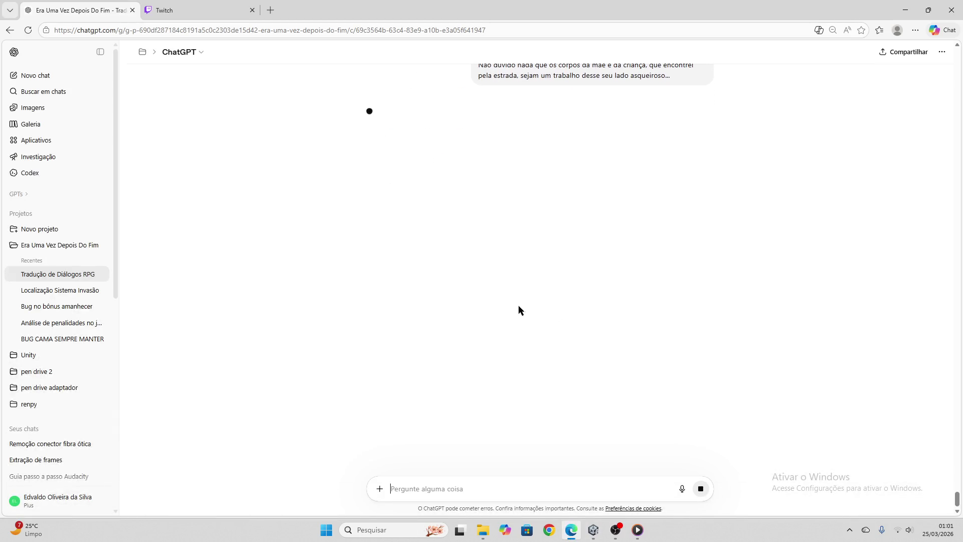
left_click(369, 201)
key("alt+Tab")
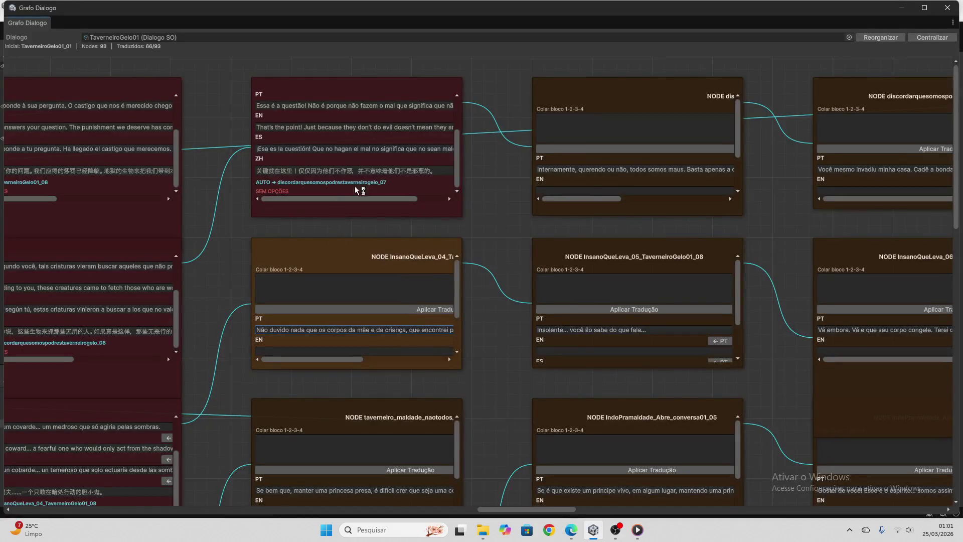
left_click(388, 291)
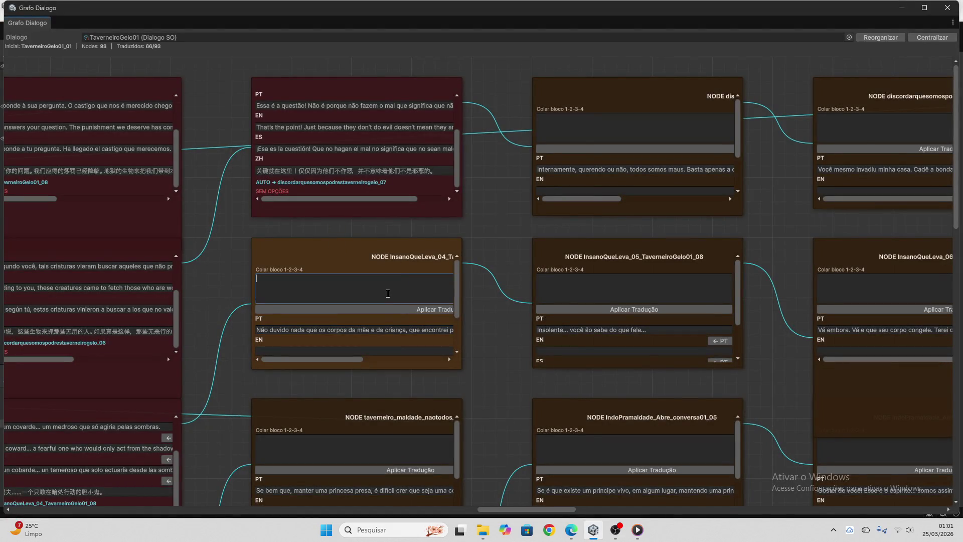
key("ctrl+v")
left_click(402, 309)
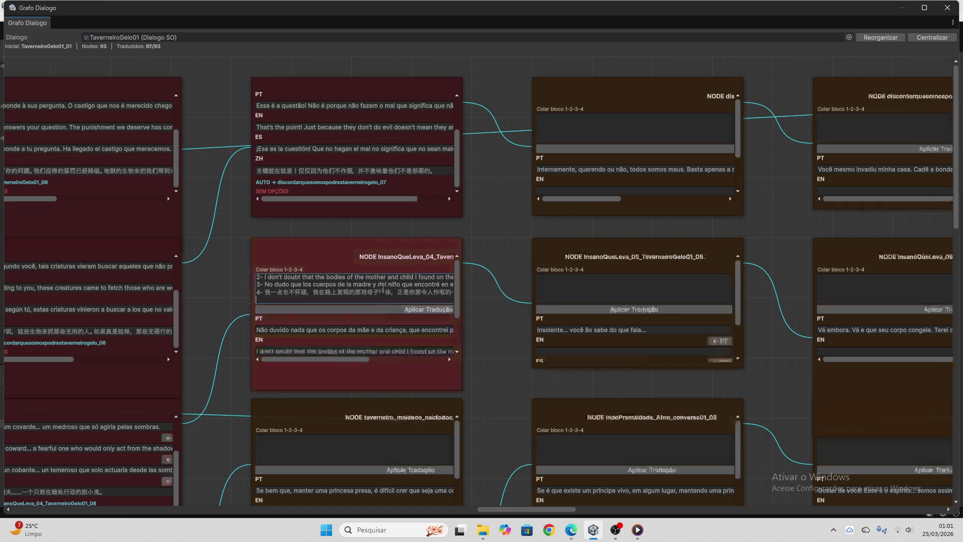
left_click_drag(451, 301, 263, 279)
key("BackSpace")
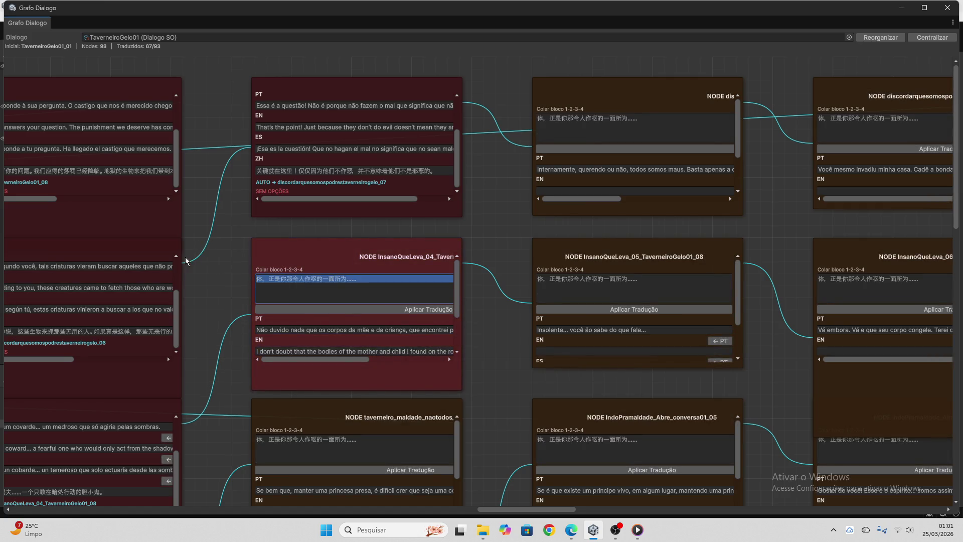
scroll(494, 279, "down", 1)
scroll(494, 284, "down", 7)
left_click(418, 250)
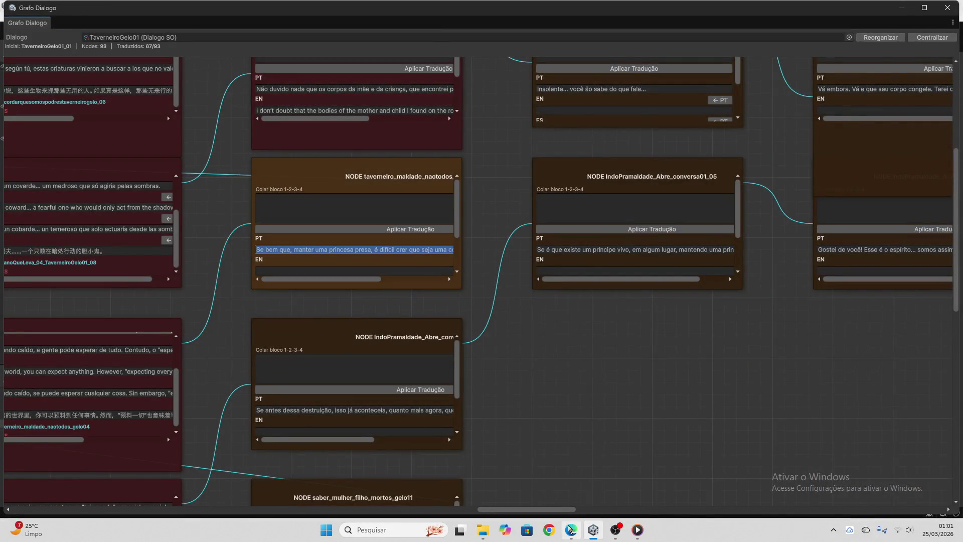
- Translate the princess line 'Se bem que…' and apply its EN/ES/ZH block to the node
left_click(572, 529)
key("ctrl+v")
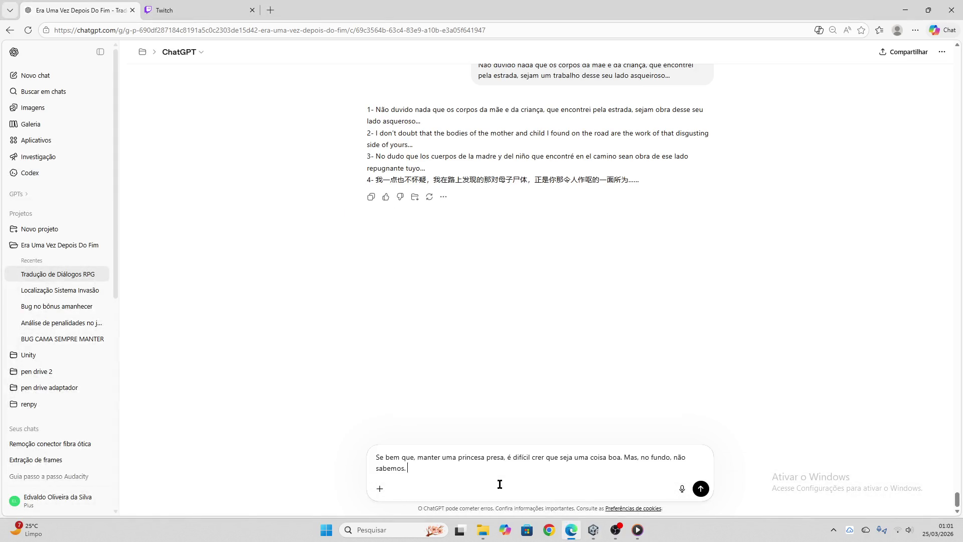
key("Return")
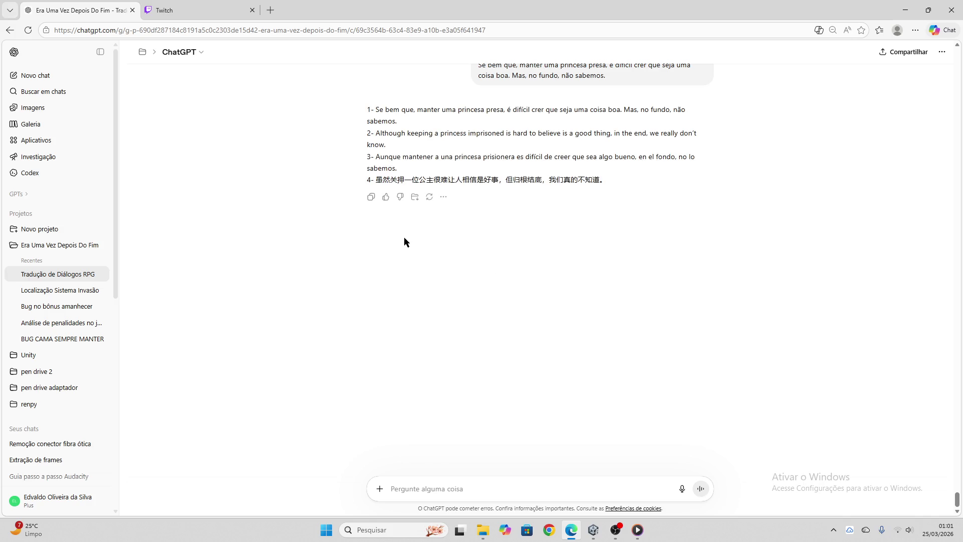
left_click(371, 197)
left_click(594, 530)
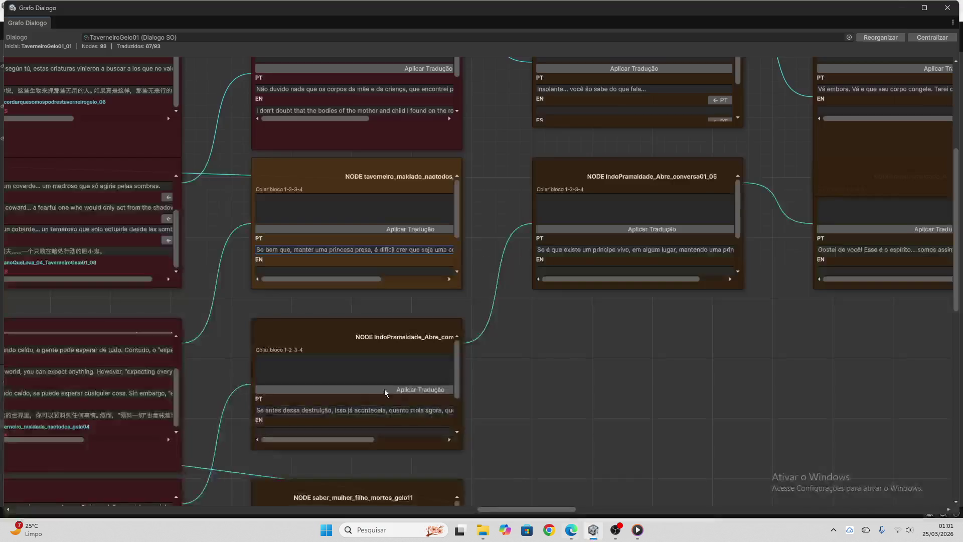
left_click(335, 214)
key("ctrl+v")
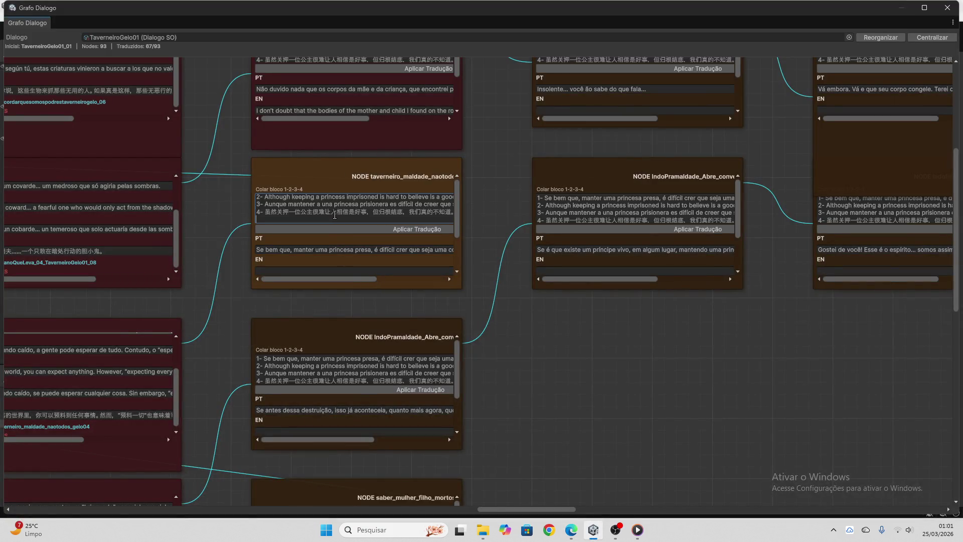
left_click(336, 228)
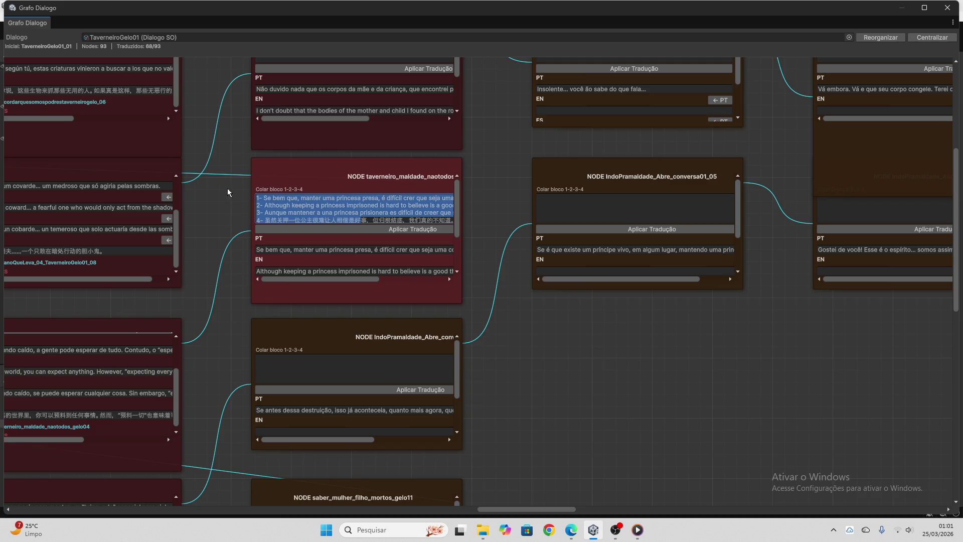
scroll(348, 251, "down", 3)
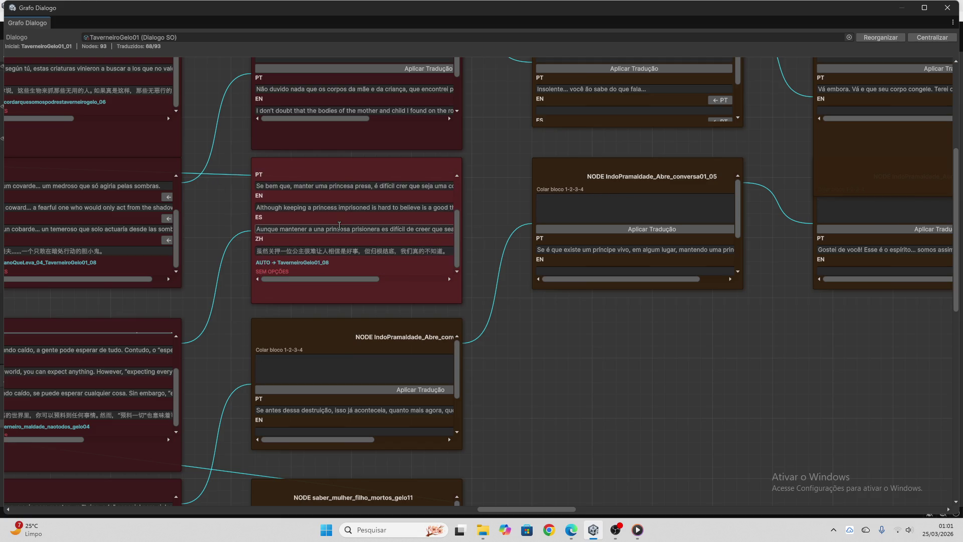
scroll(487, 299, "down", 3)
- Send the 'Se antes dessa destruição…' line to ChatGPT for translation
left_click(431, 290)
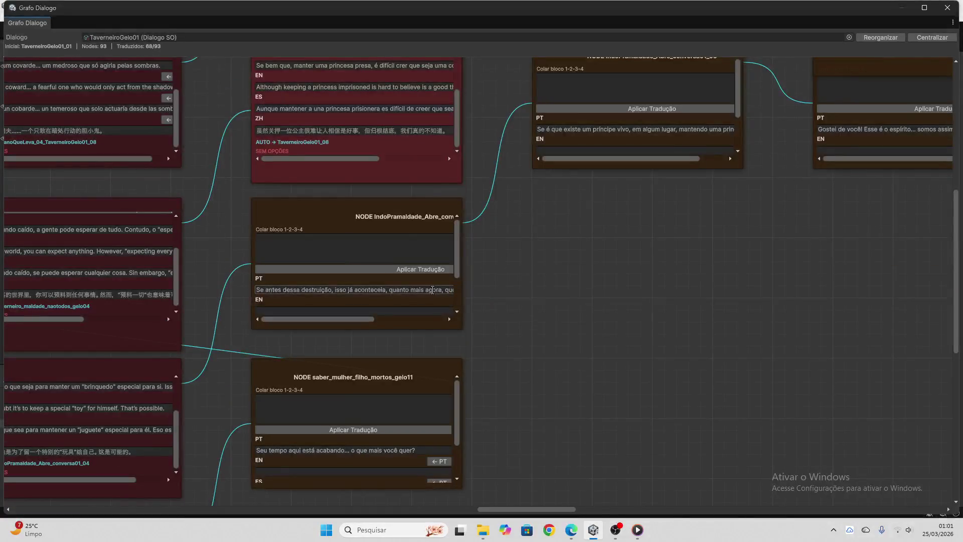
left_click(558, 529)
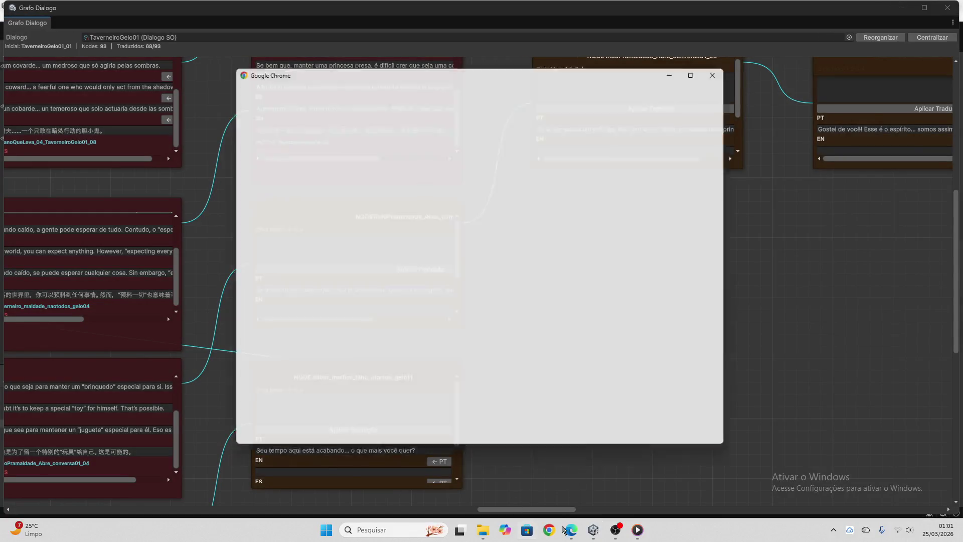
left_click(726, 66)
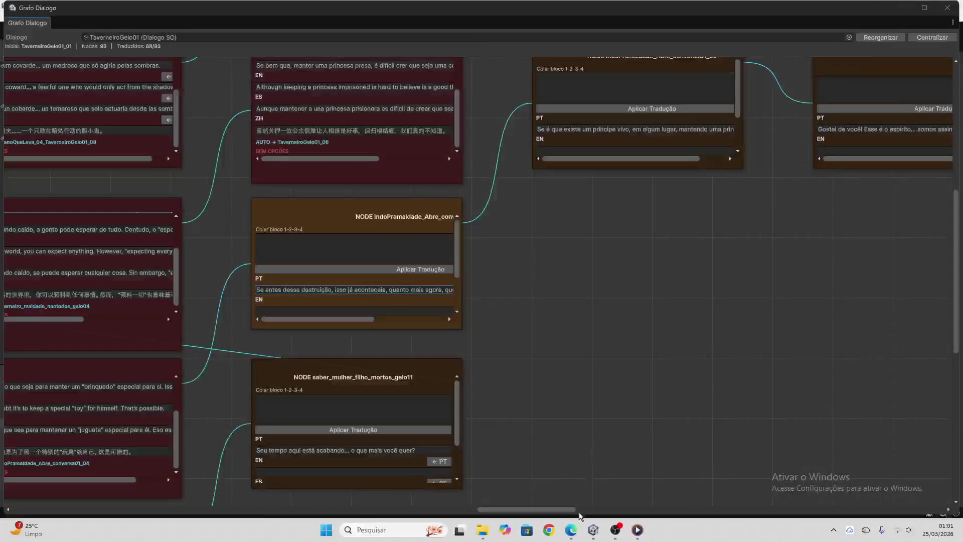
left_click(560, 530)
key("ctrl+v")
key("Return")
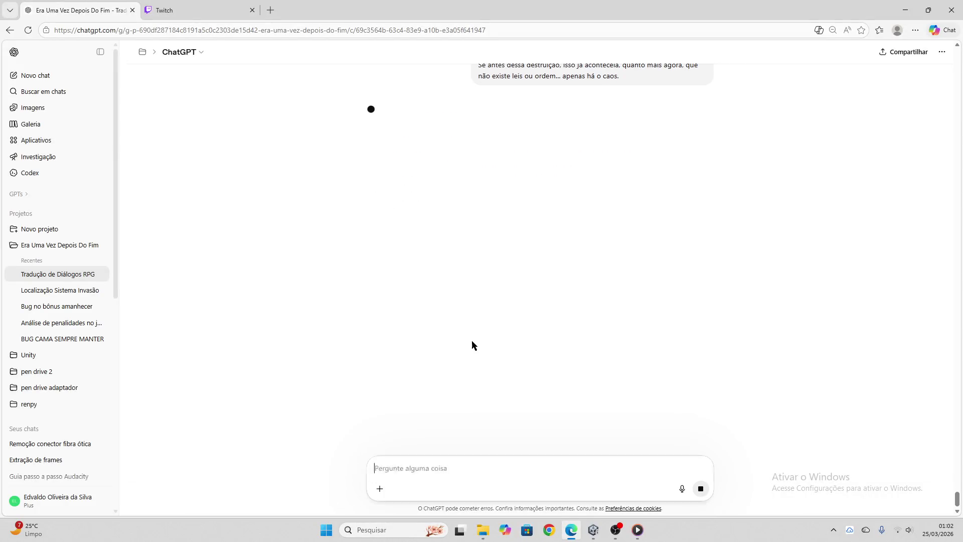